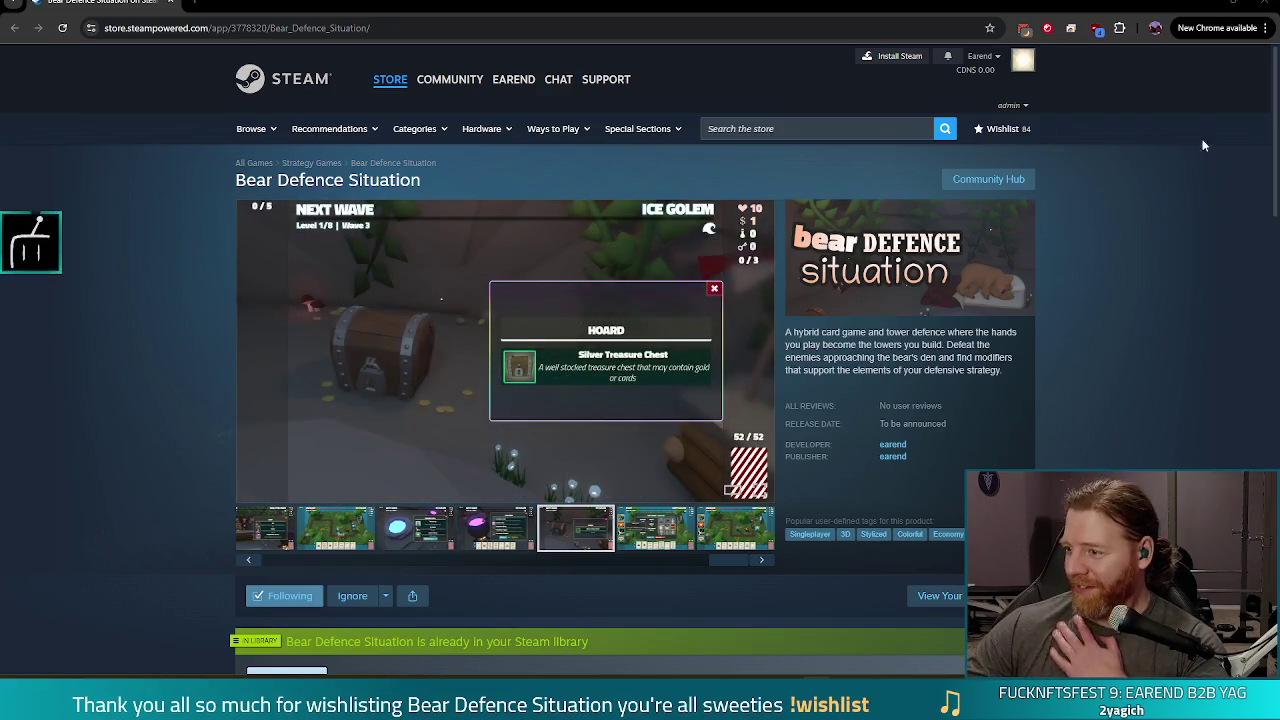
Step: Go to tower_3d.gd's select() function, at line 173 that loads tower_stats_ui.tscn
key(alt+Tab)
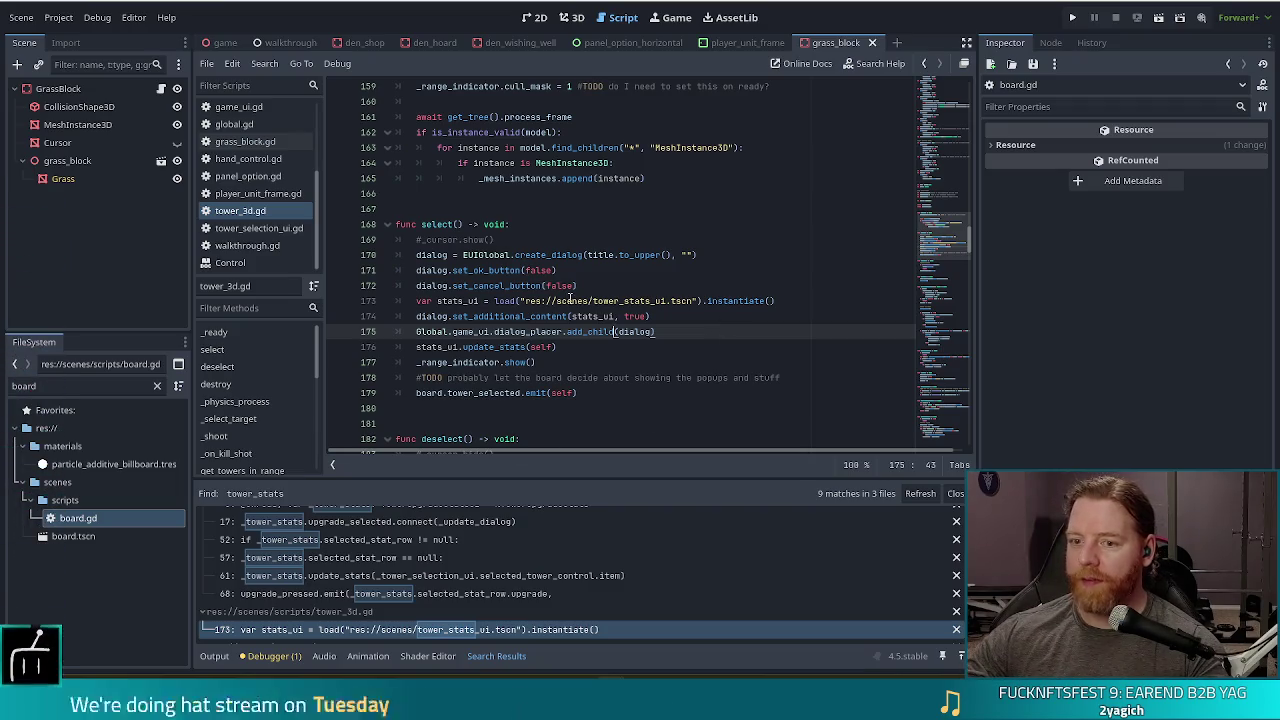
click(570, 300)
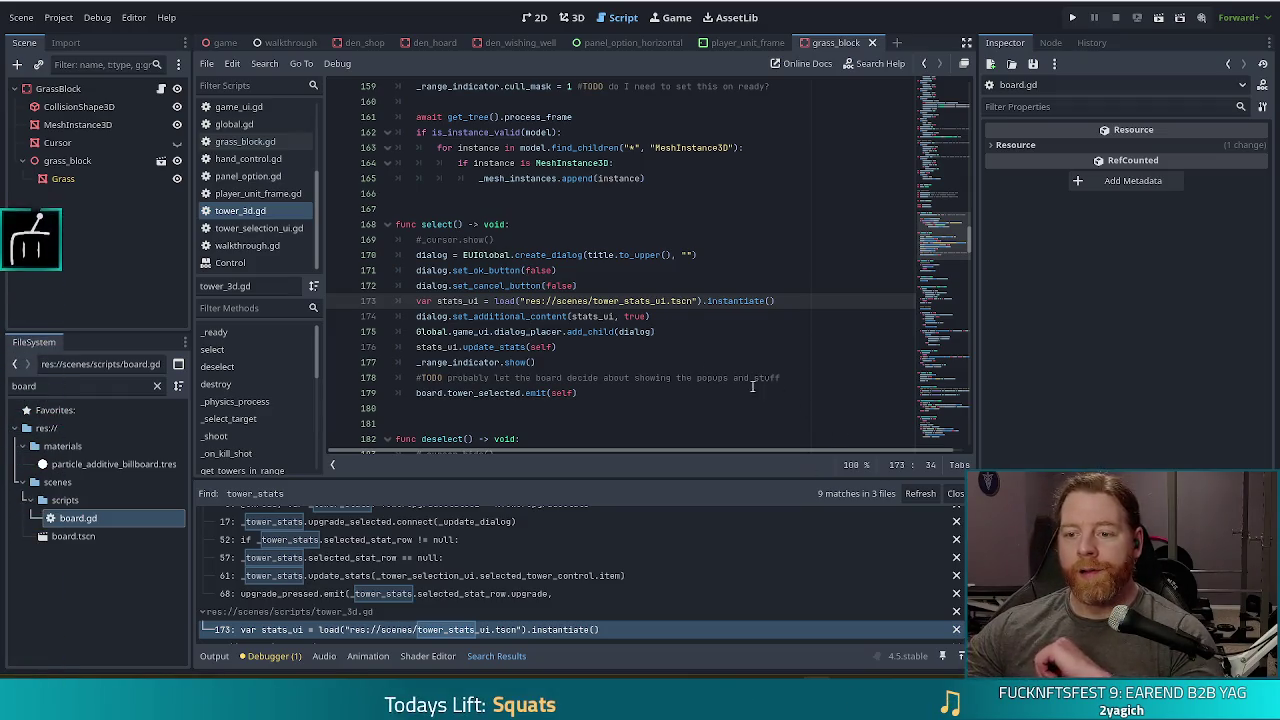
click(620, 347)
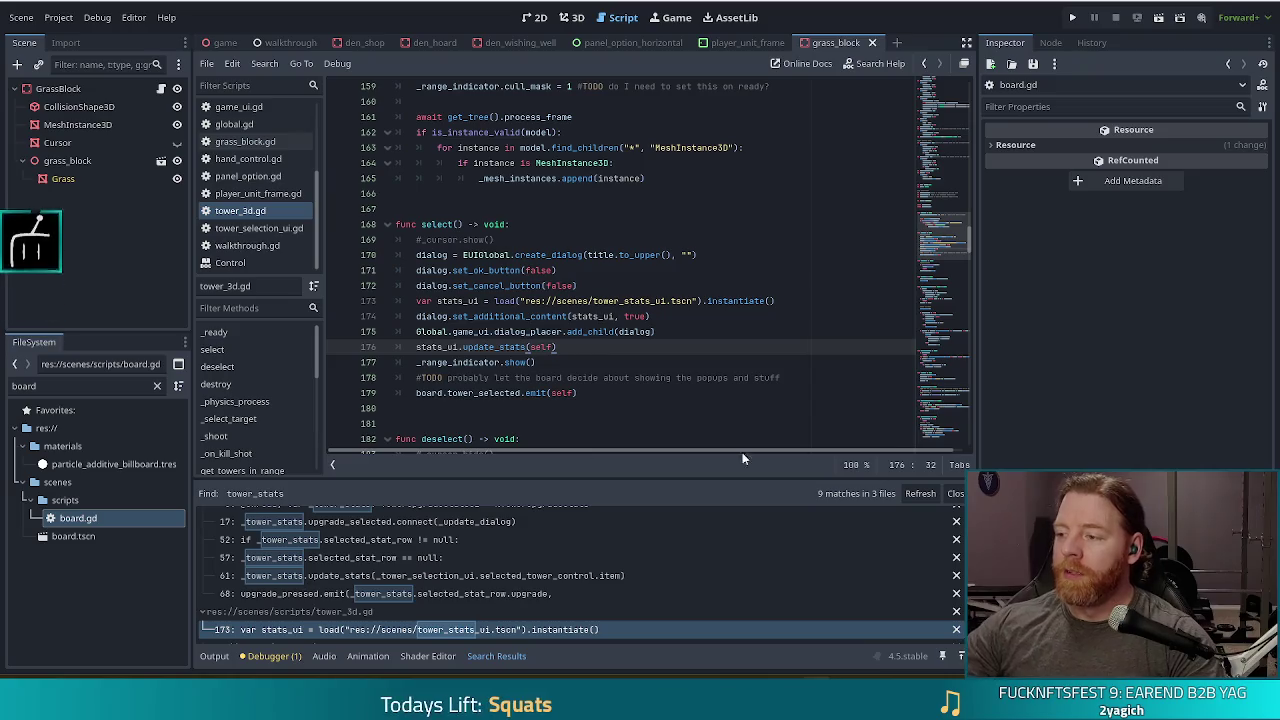
mouse_move(553, 301)
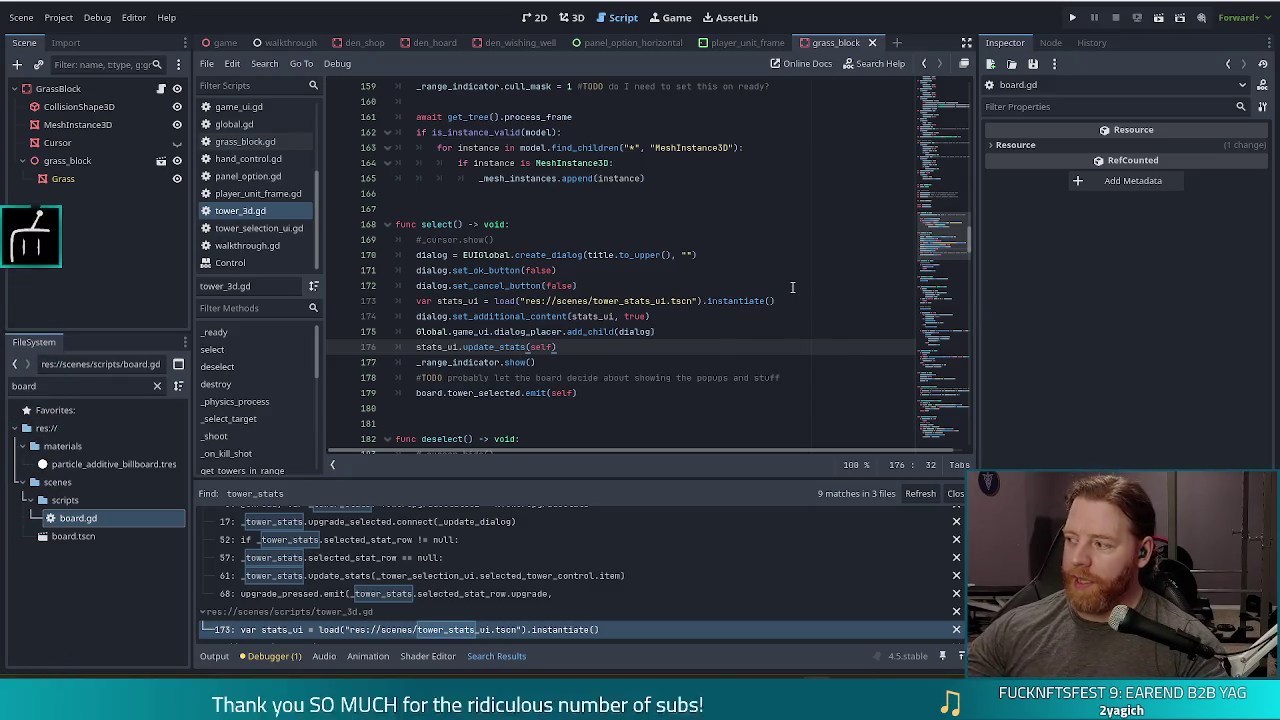
click(652, 269)
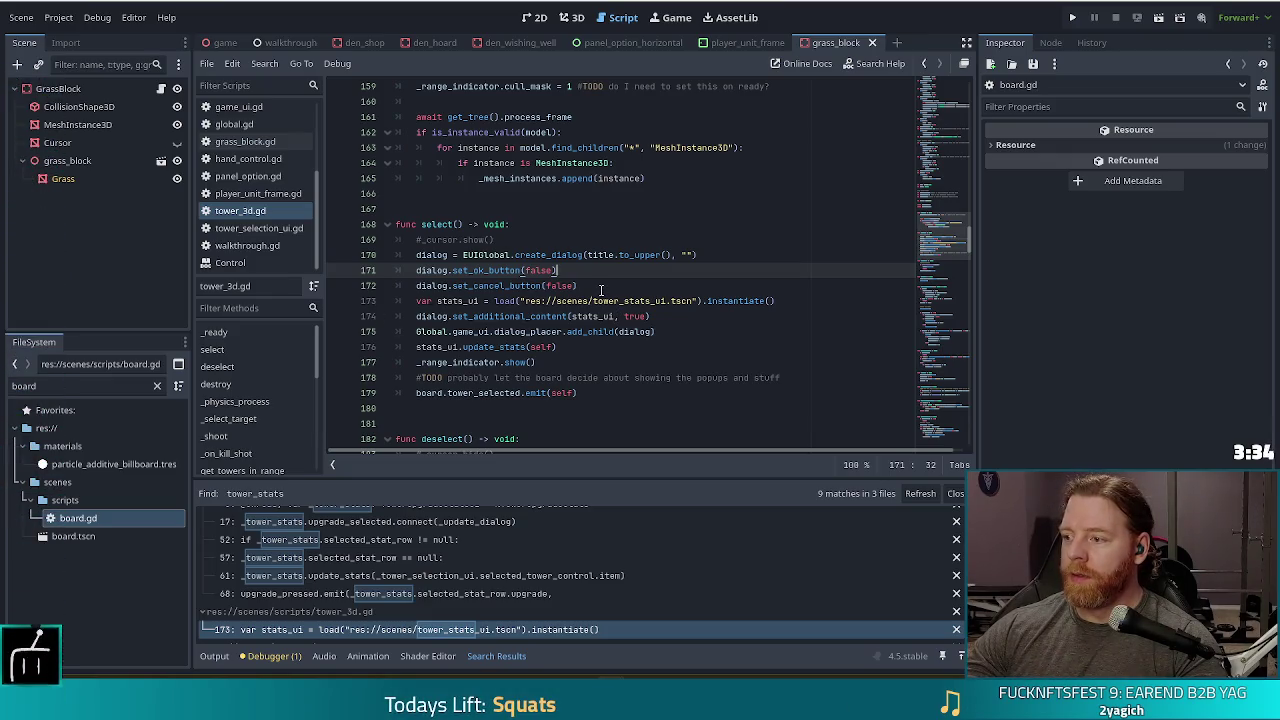
key(Down)
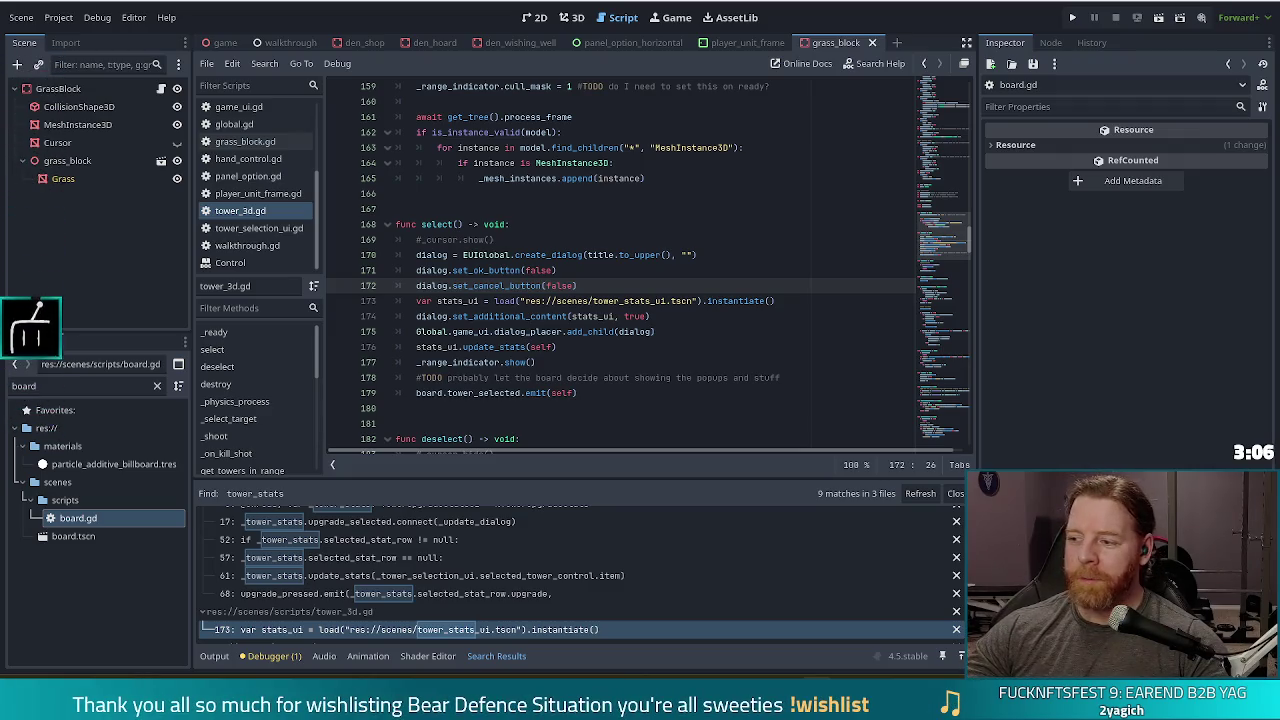
click(704, 333)
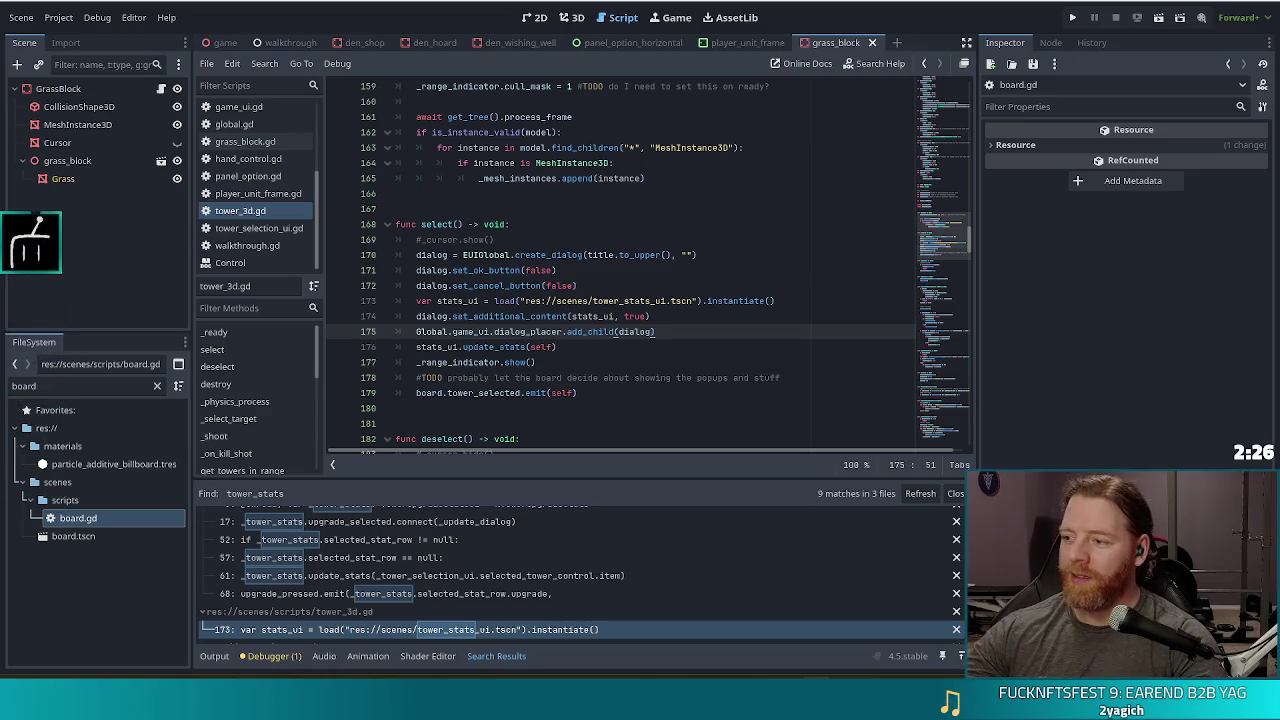
click(590, 393)
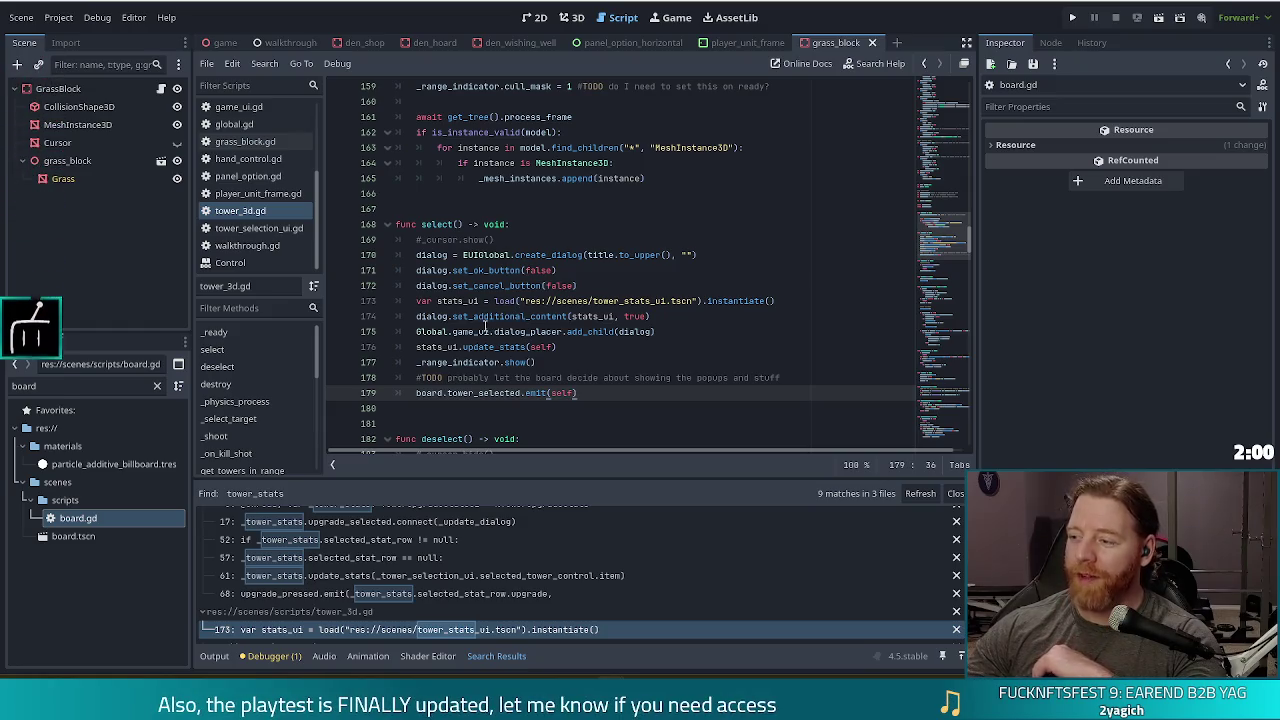
mouse_move(484, 329)
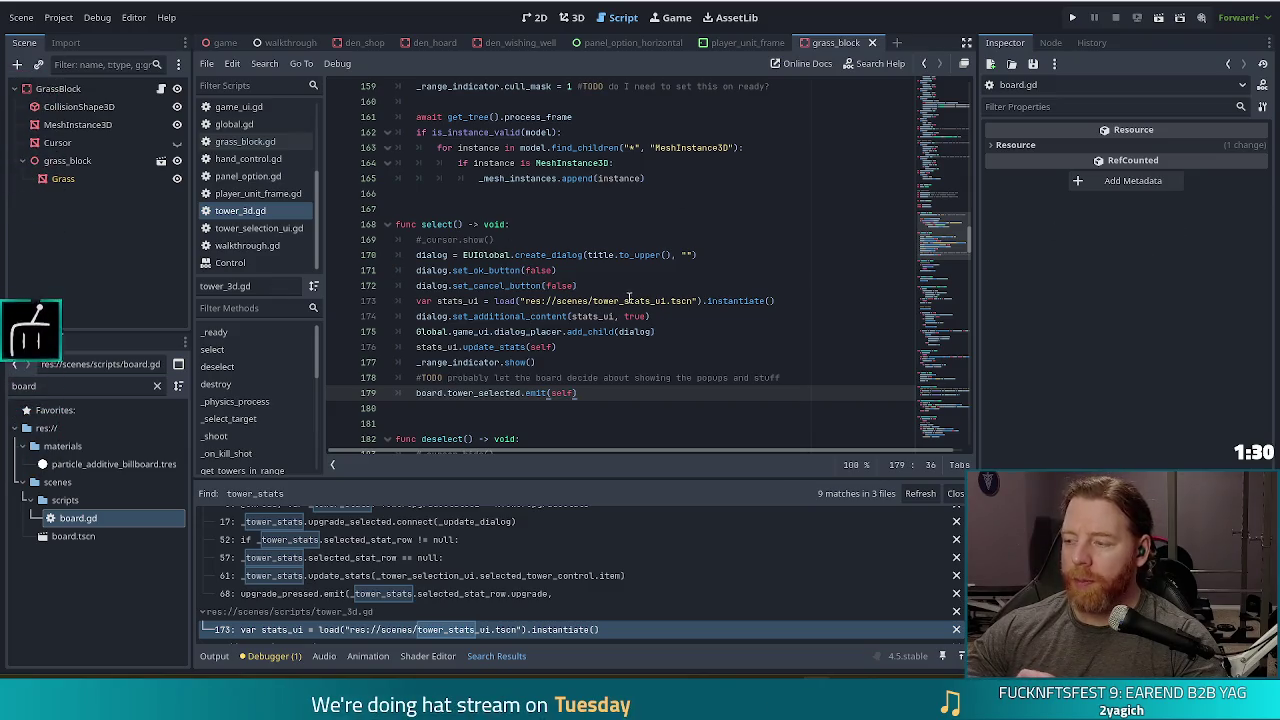
mouse_move(626, 299)
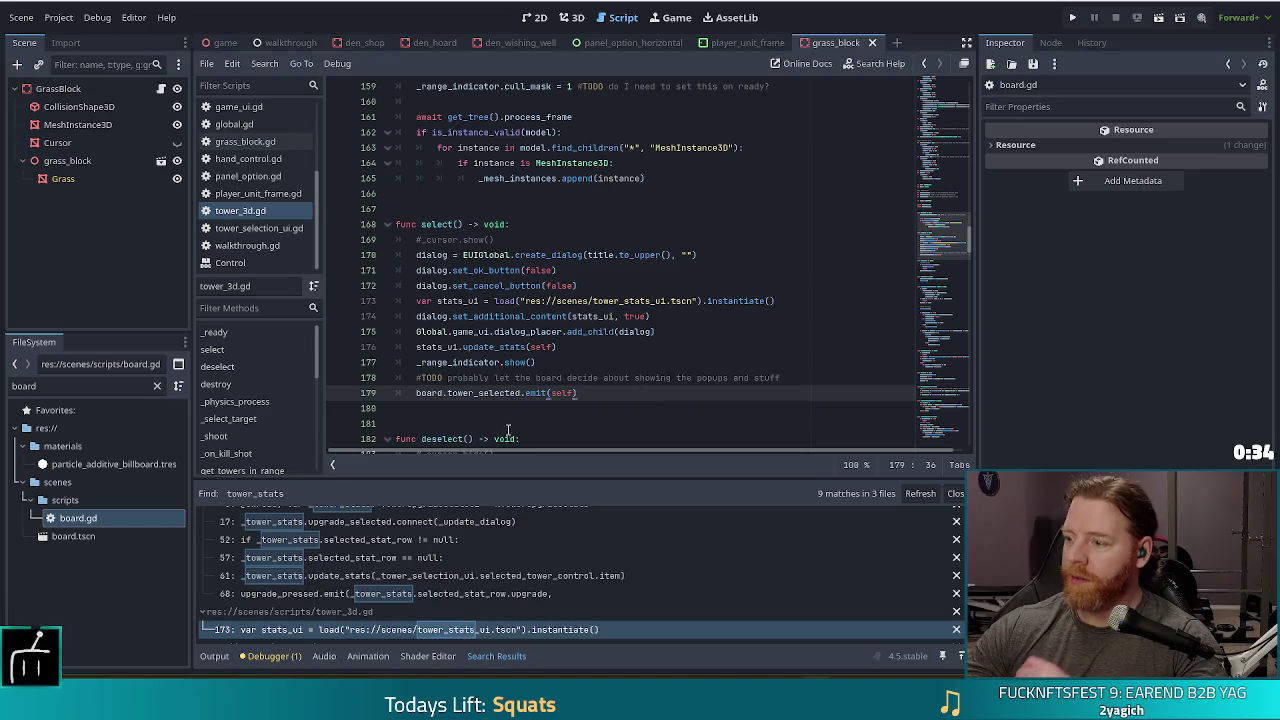
click(486, 378)
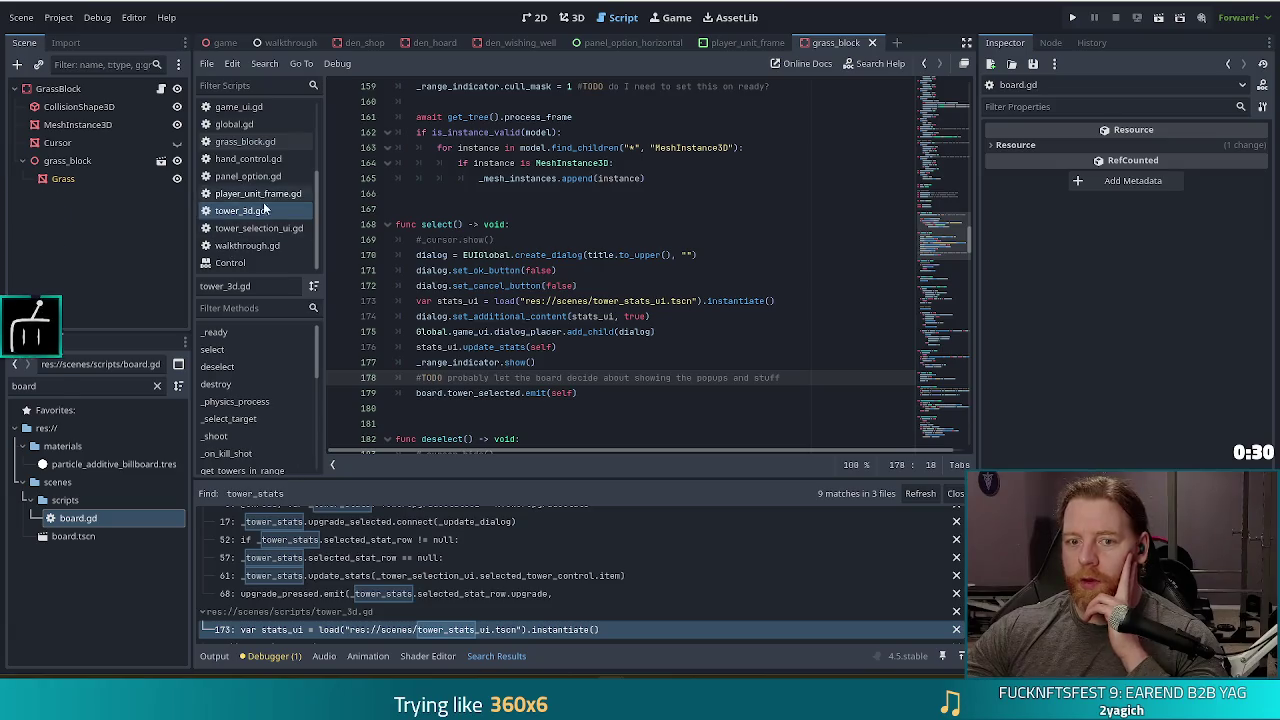
Step: Open player_unit_frame.gd and scroll up to the signal connections in _ready()
click(258, 193)
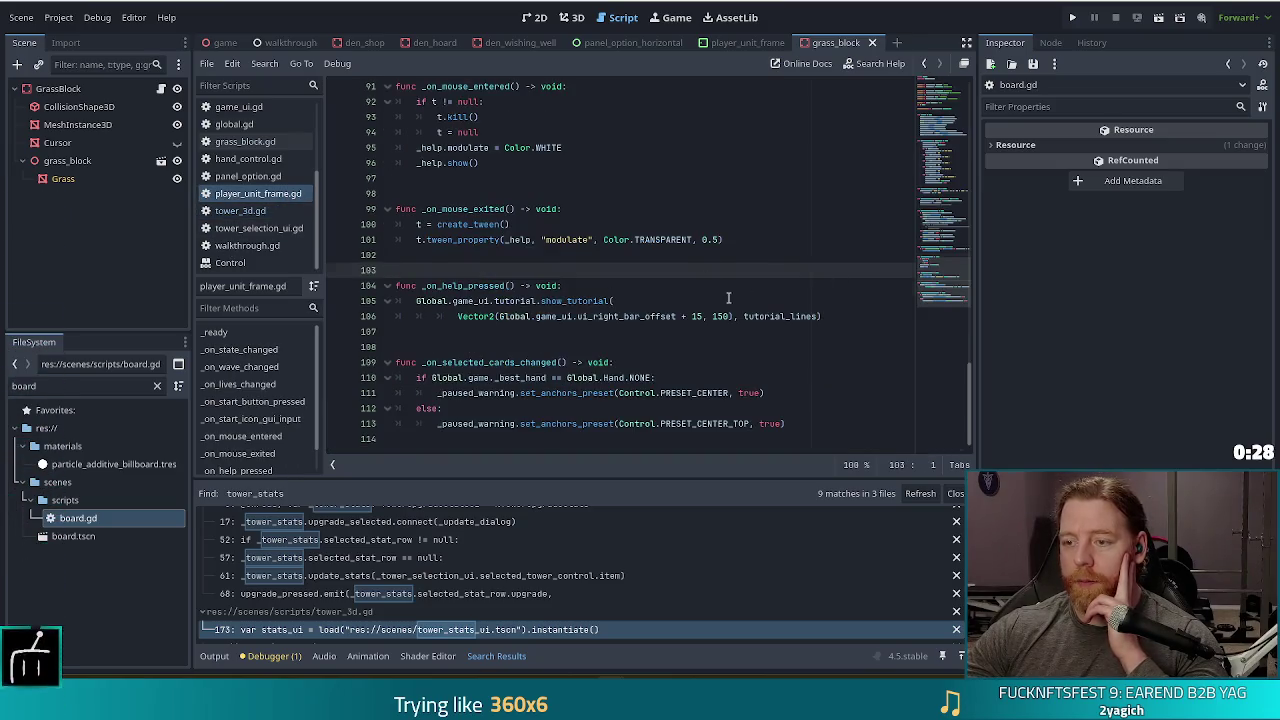
scroll(750, 293, up, 4)
scroll(937, 263, up, 20)
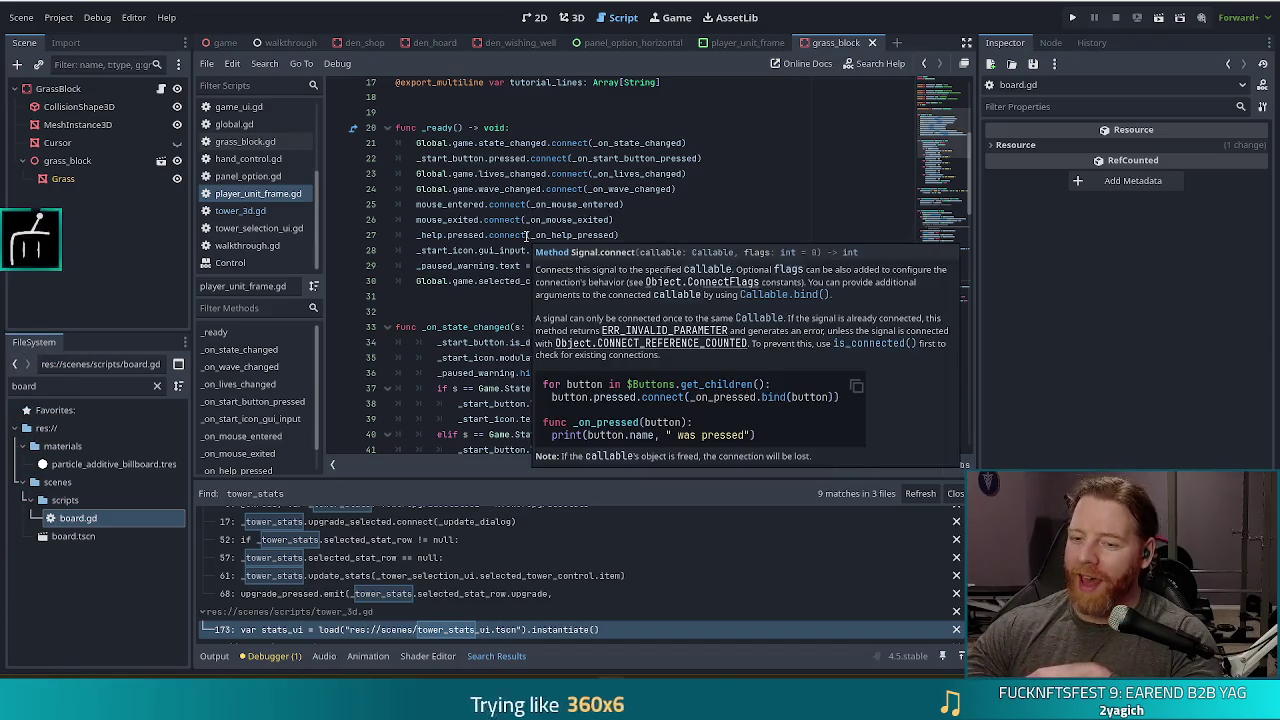
mouse_move(520, 235)
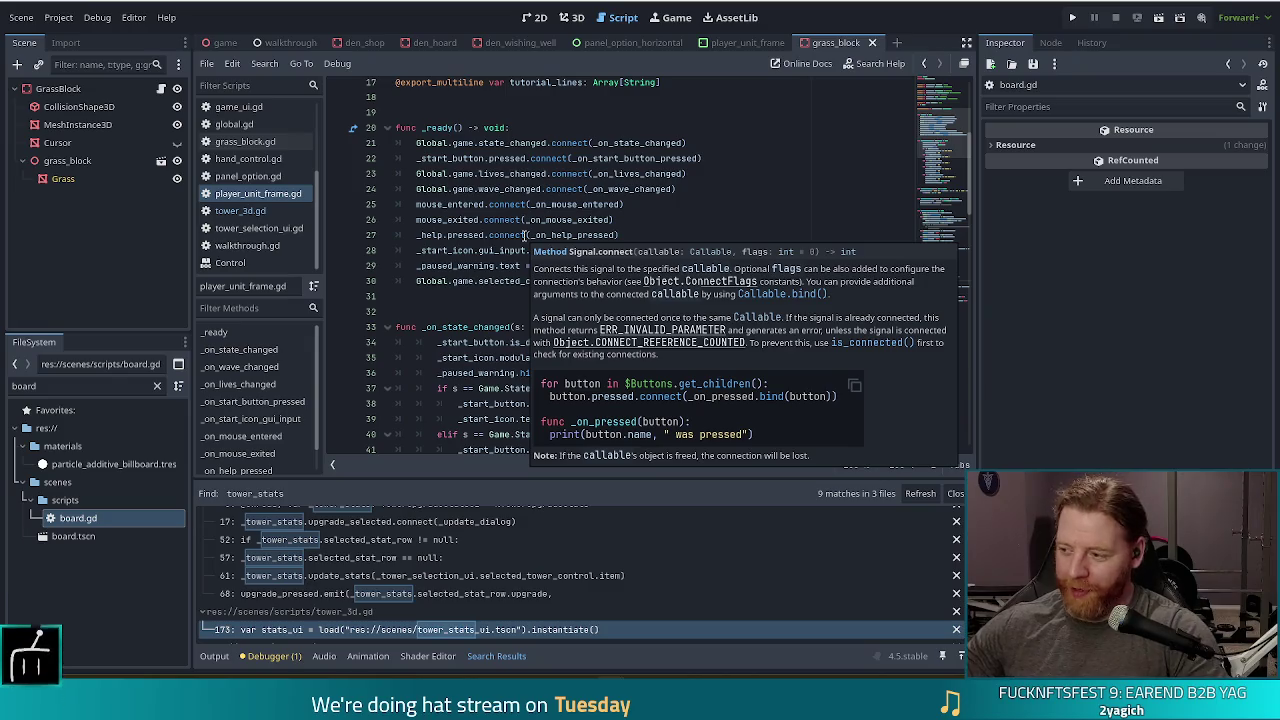
Step: Add a new indented line after the selected_cards_changed connection on line 30
click(812, 265)
click(785, 281)
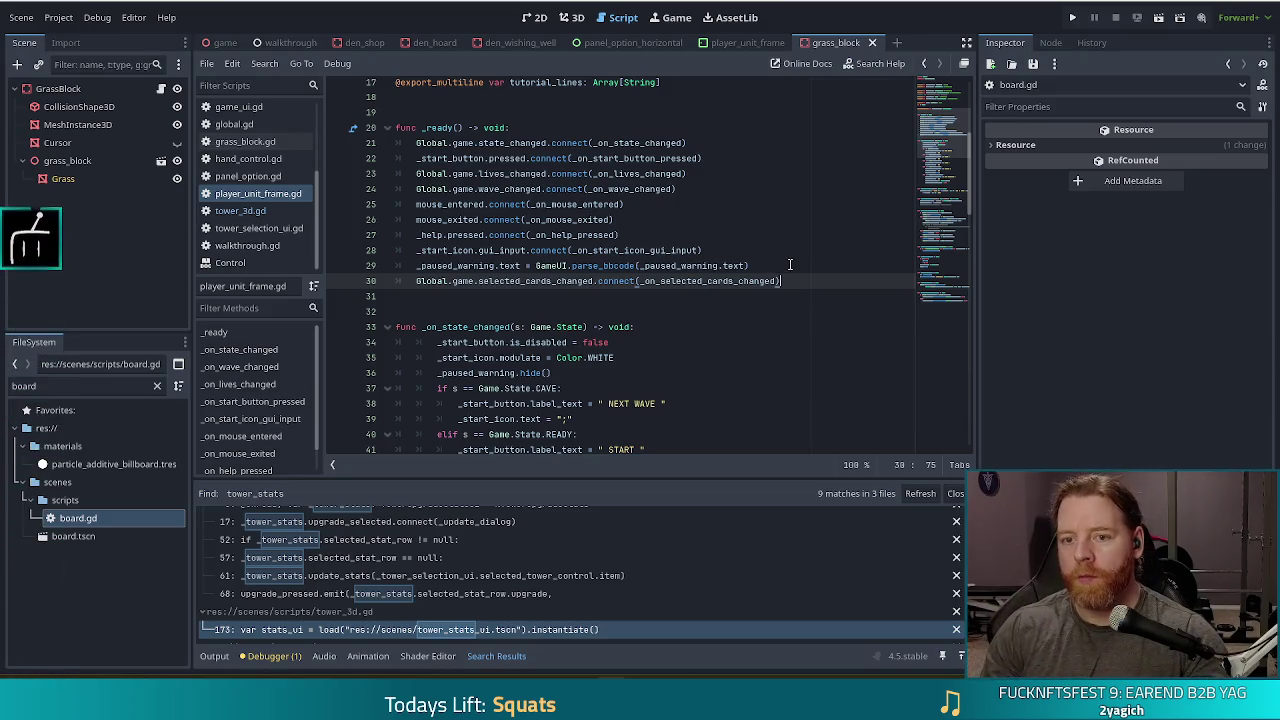
key(Return)
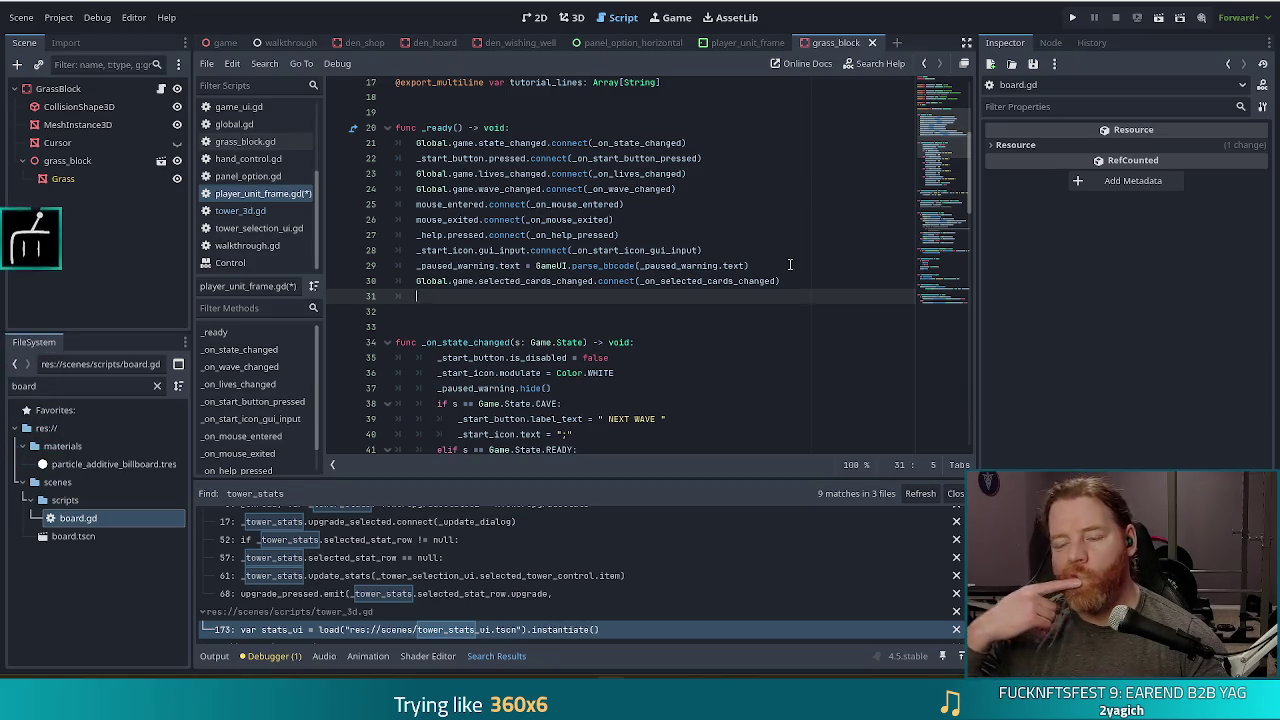
Step: Add 'await Global.game.board_built', then begin 'Global.game.board.tower_selected.connect(_on' below it
text(await )
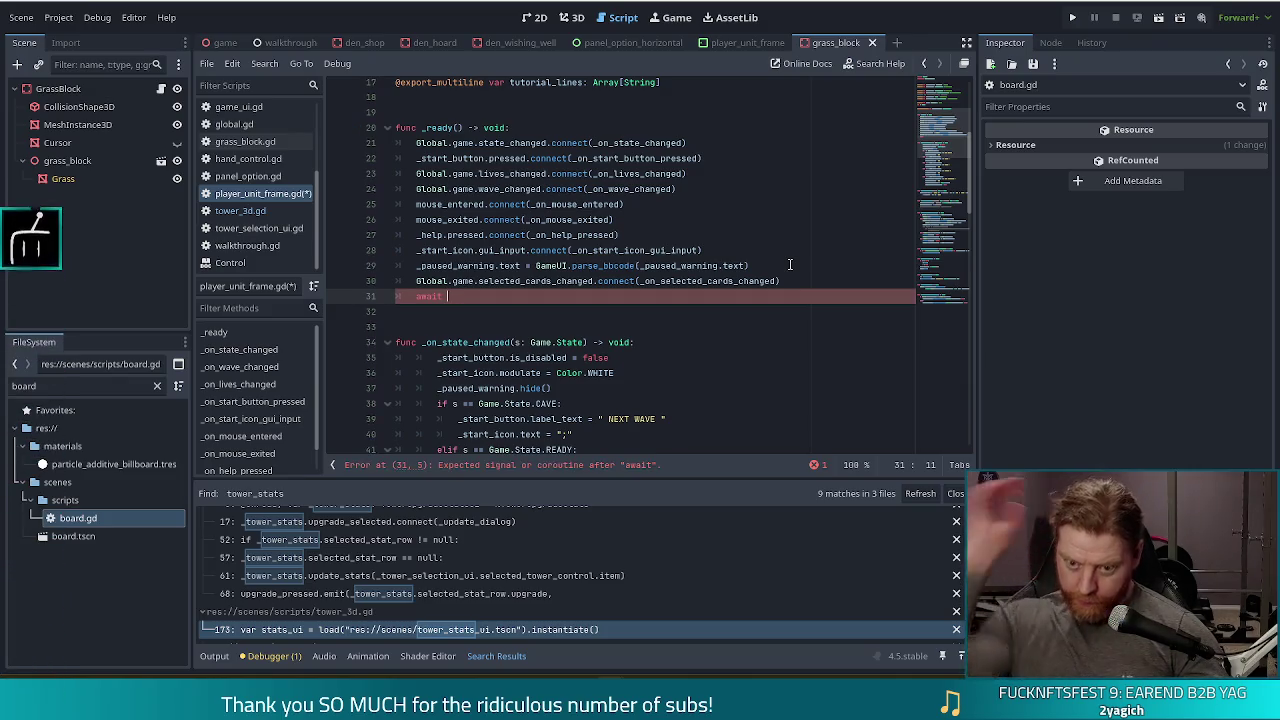
text(Global.game.board_built)
key(Return)
text(Global.game.board.)
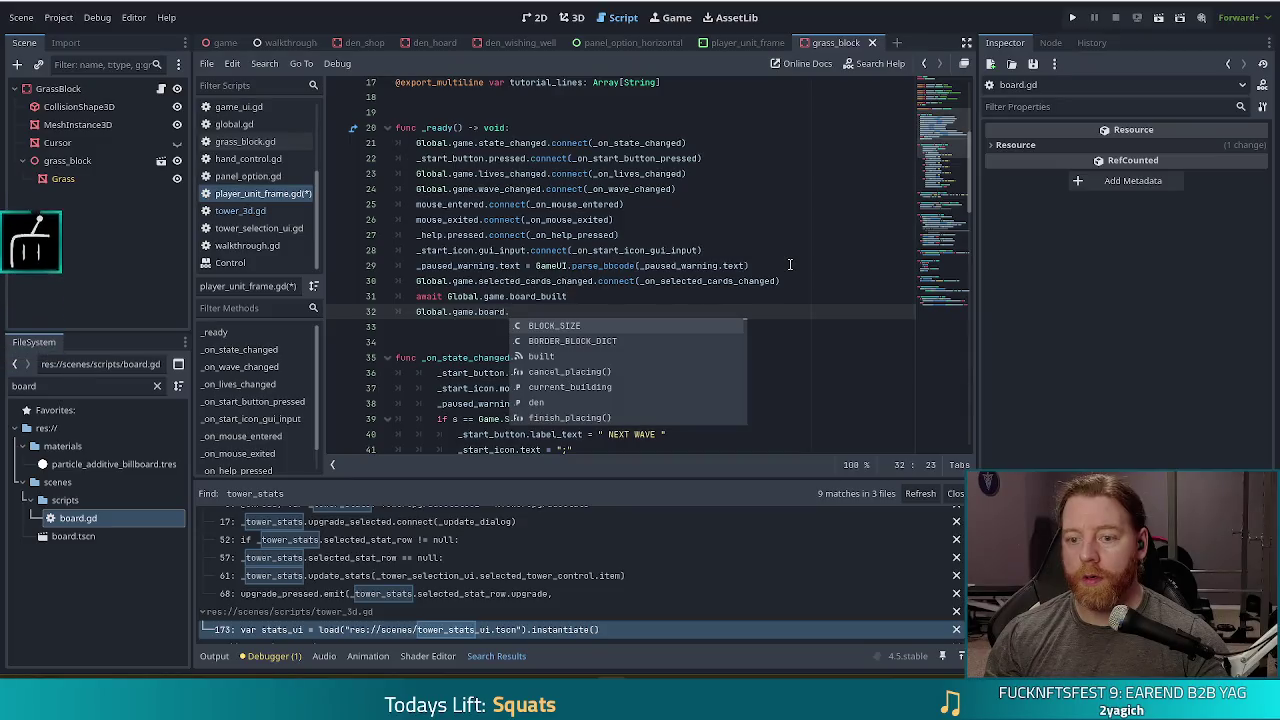
text(tower_s)
key(Return)
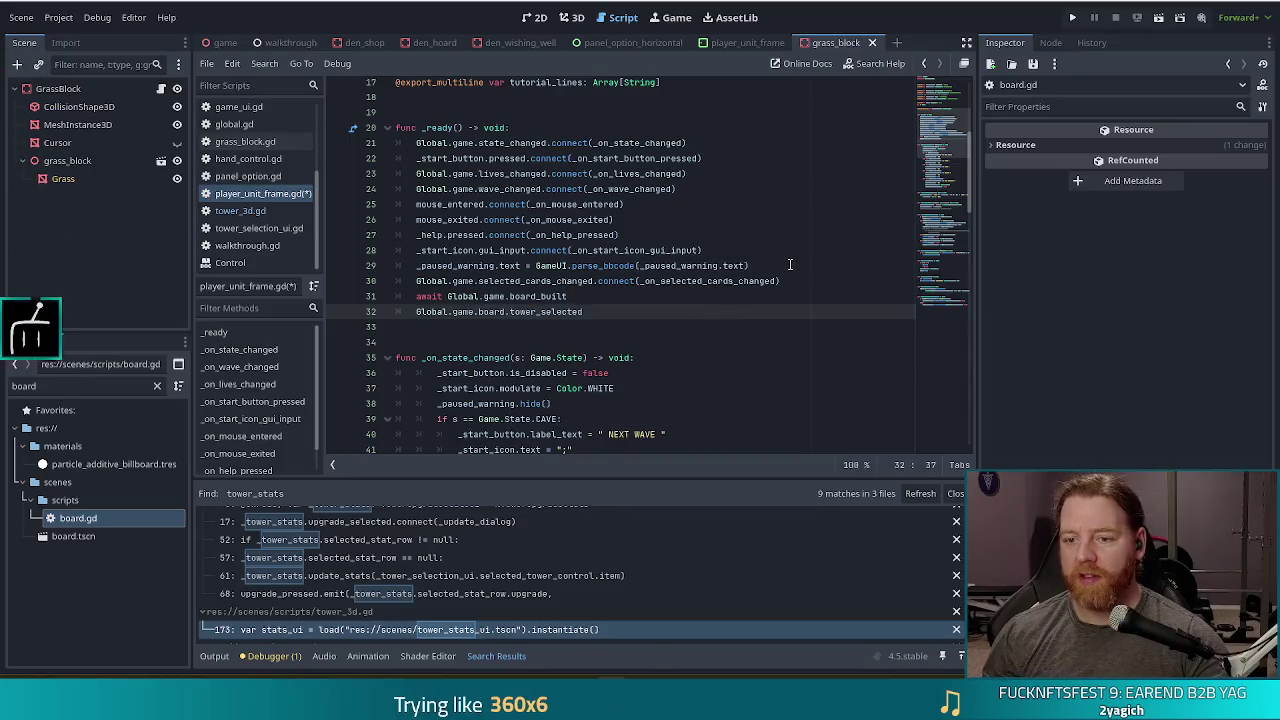
text(.conn)
key(Return)
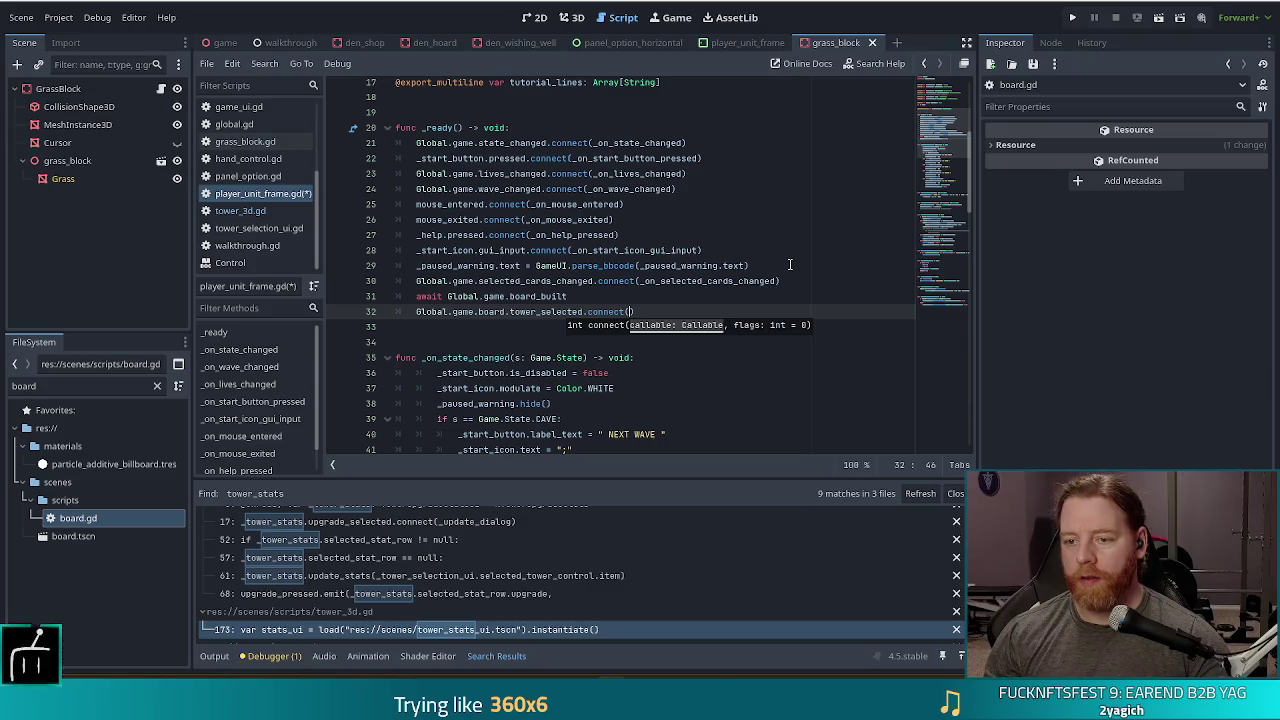
text(_on)
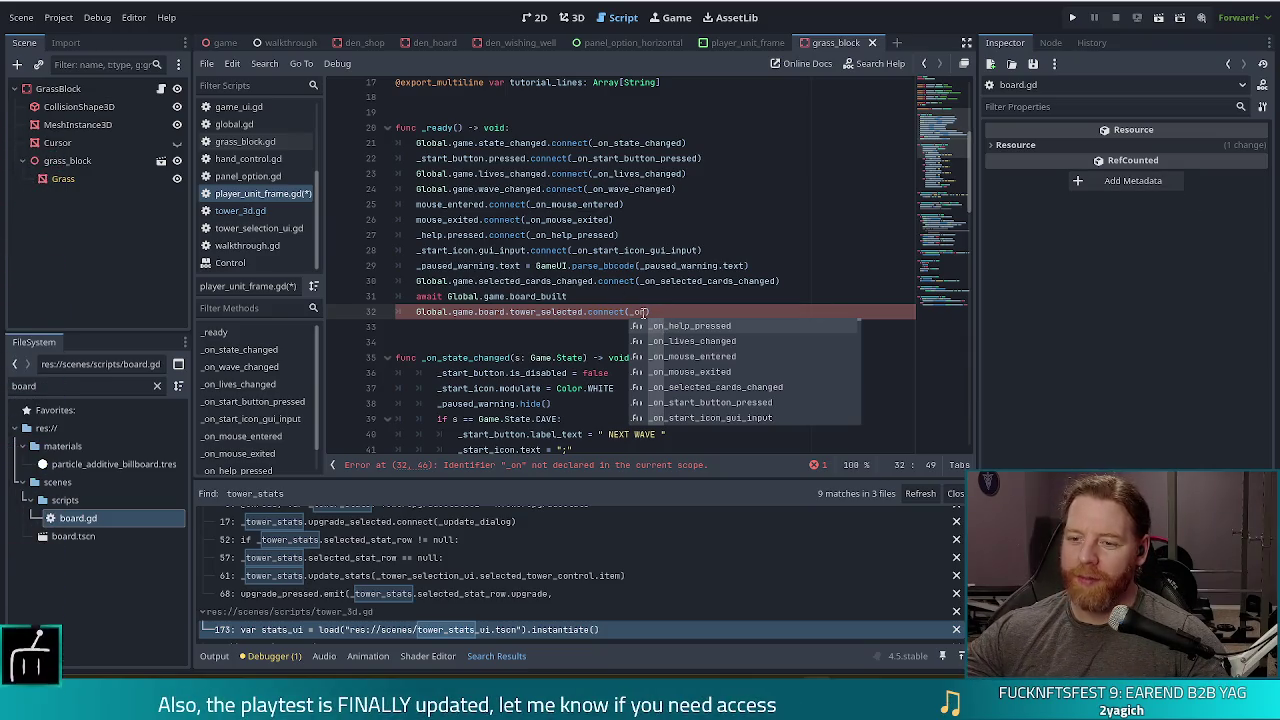
Step: Complete the connect() argument as the handler name _on_tower_selected
key(Left)
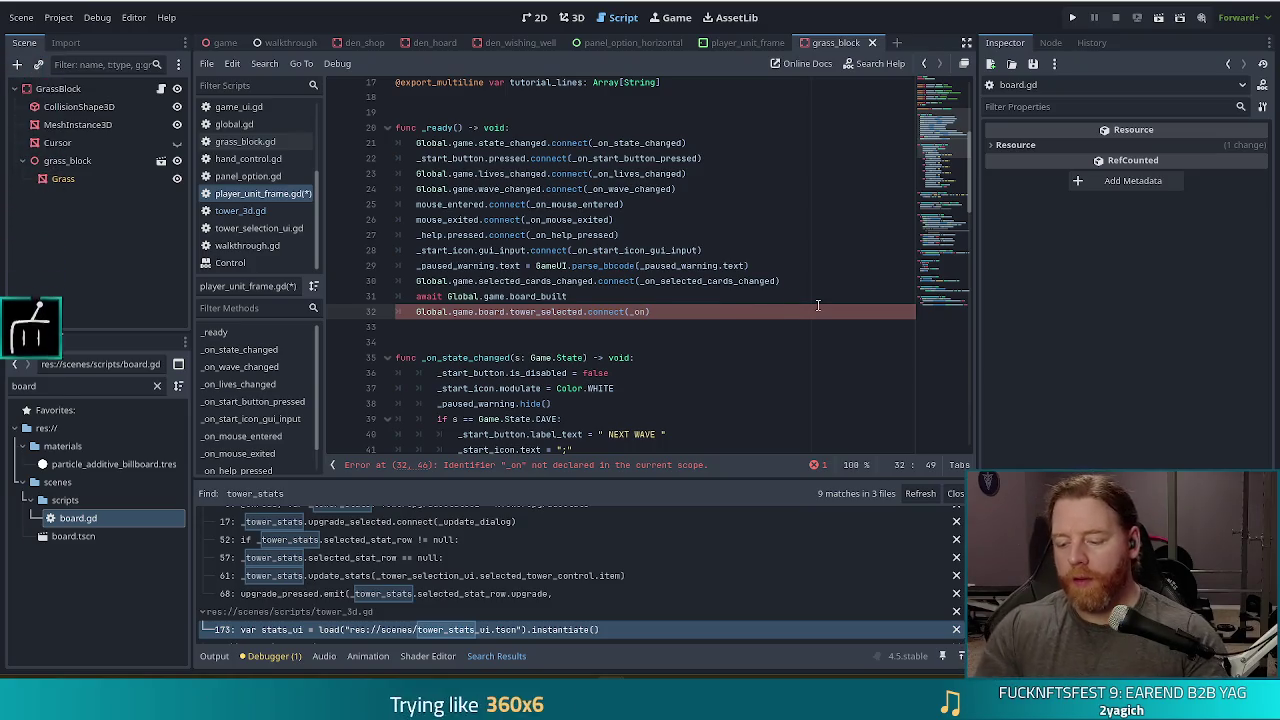
text(_)
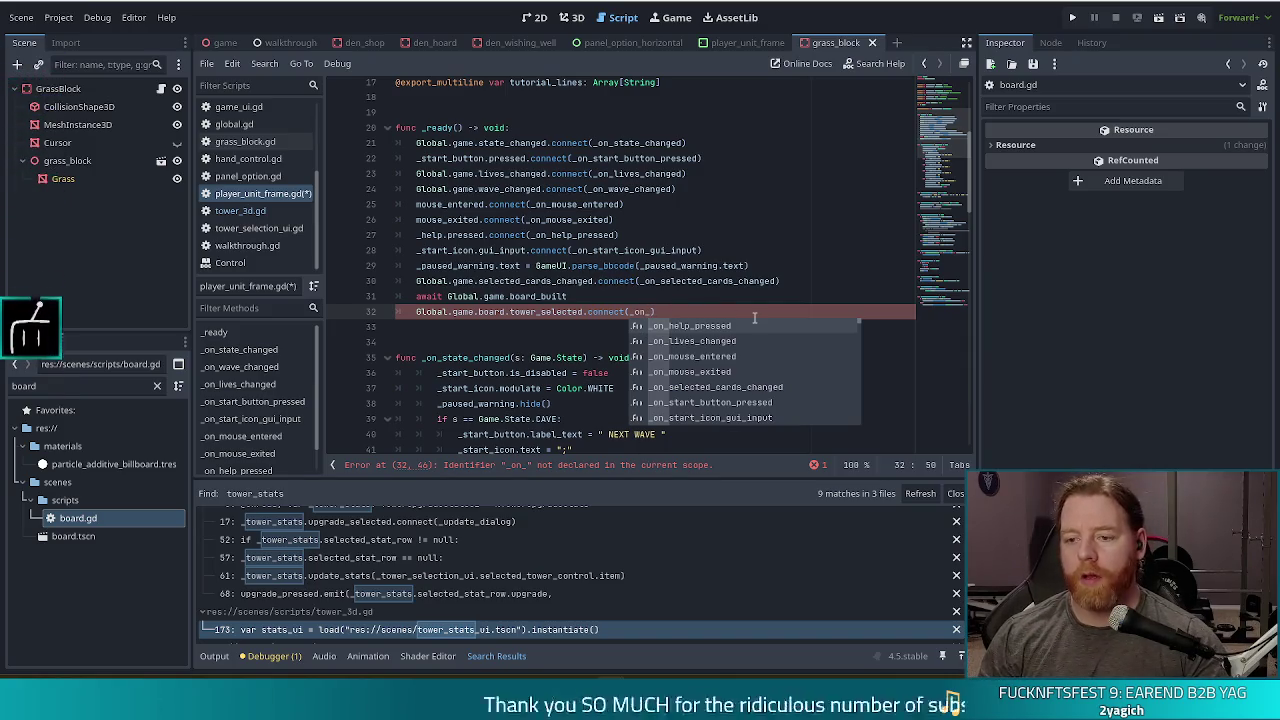
text(tower_selected)
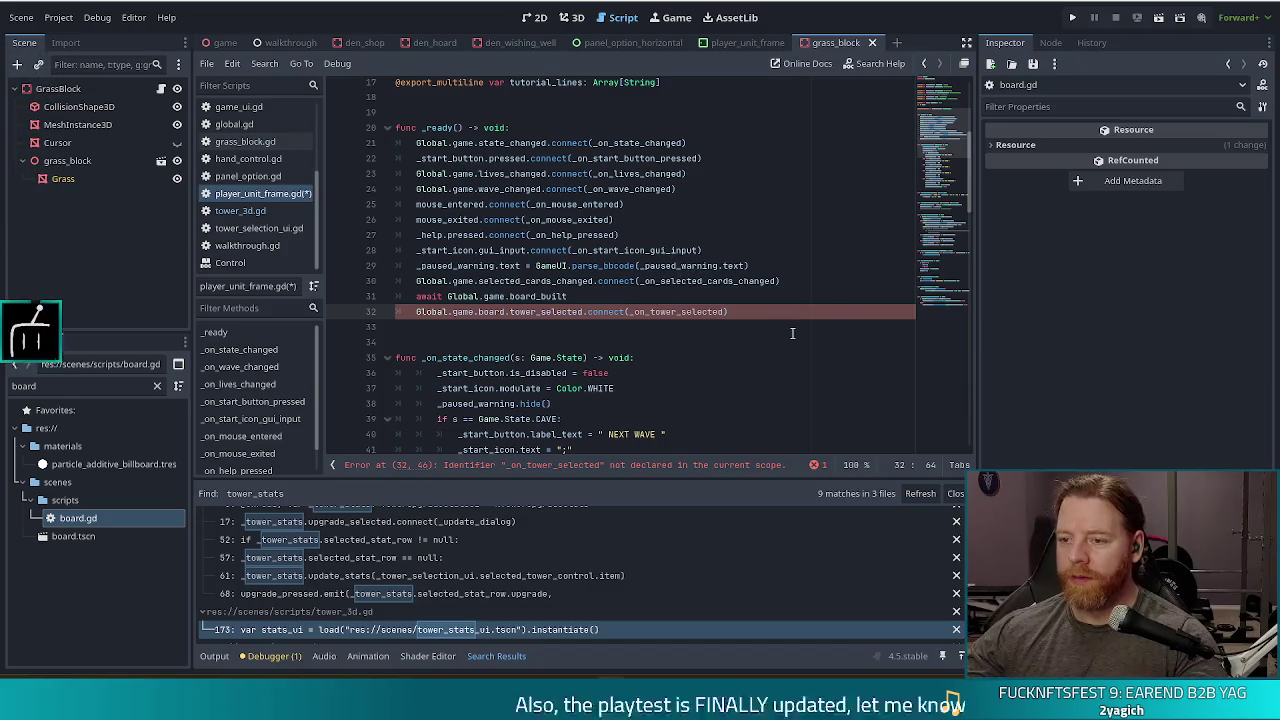
Step: Add 'func _on_tower_selected(tower: Tower3D) -> void:' at the end of player_unit_frame.gd
scroll(590, 320, down, 2)
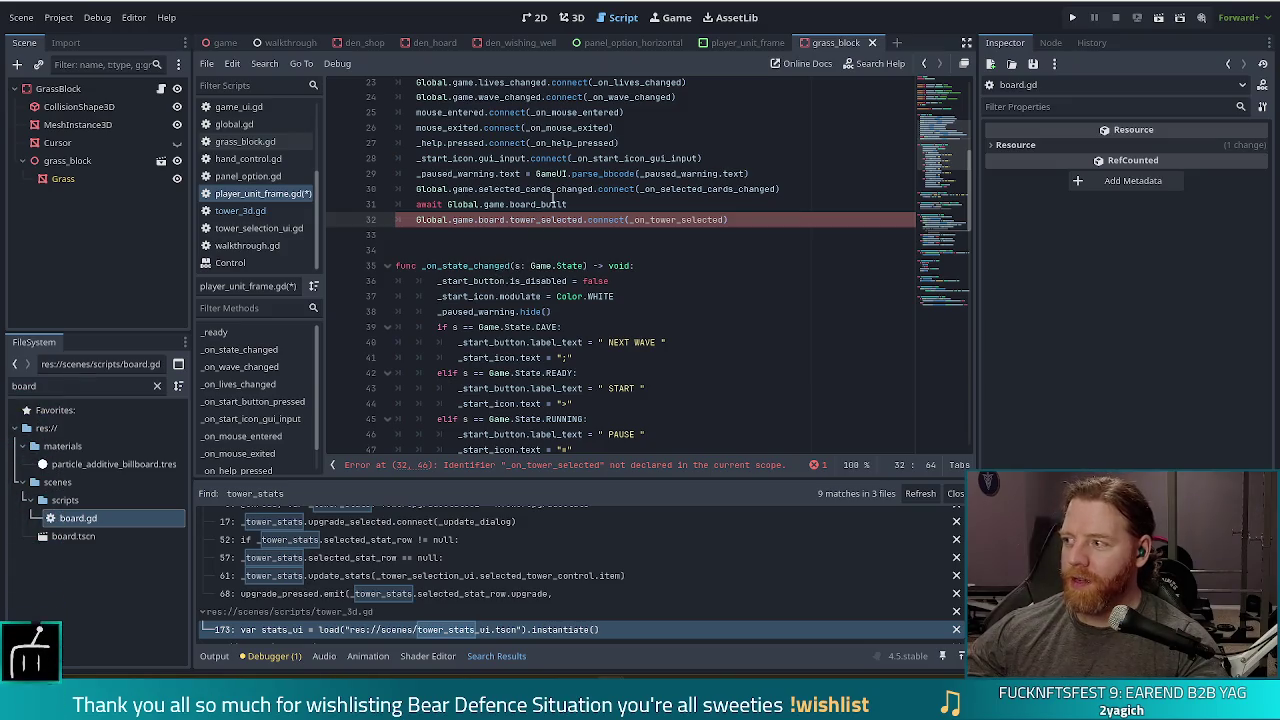
mouse_move(552, 197)
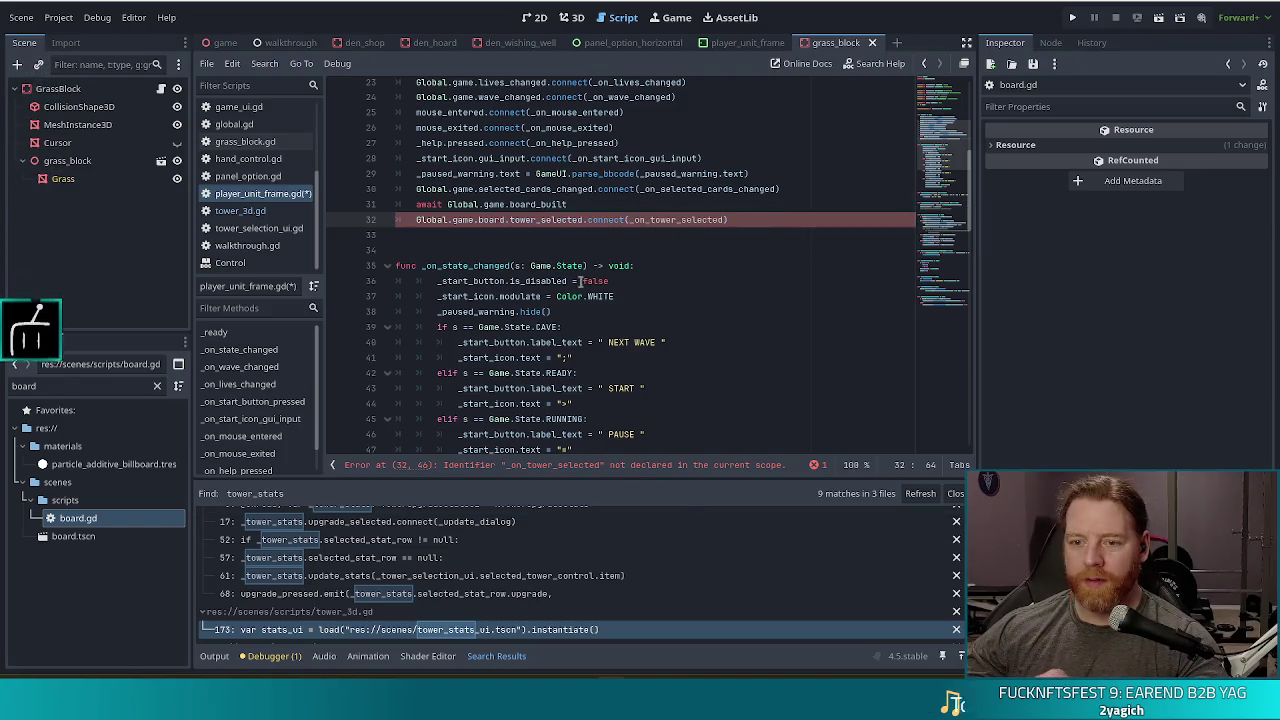
mouse_move(943, 240)
mouse_down()
mouse_move(943, 285)
mouse_move(943, 207)
mouse_up()
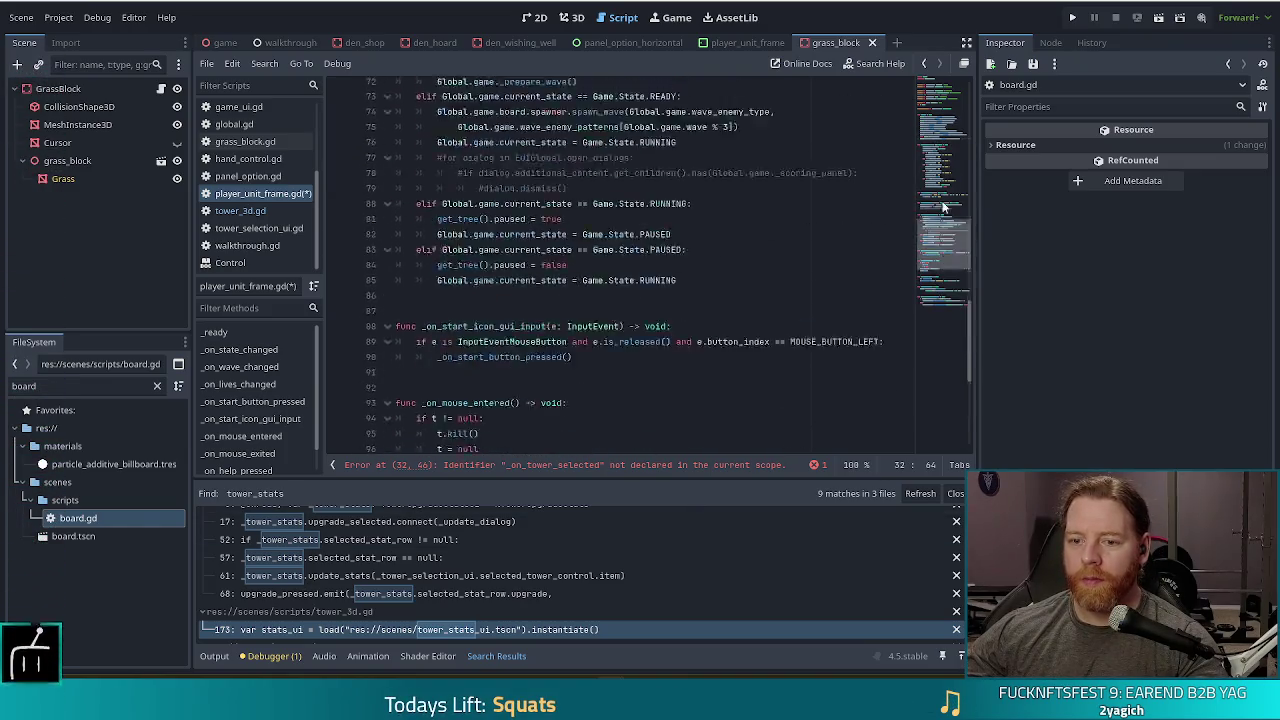
scroll(943, 207, up, 10)
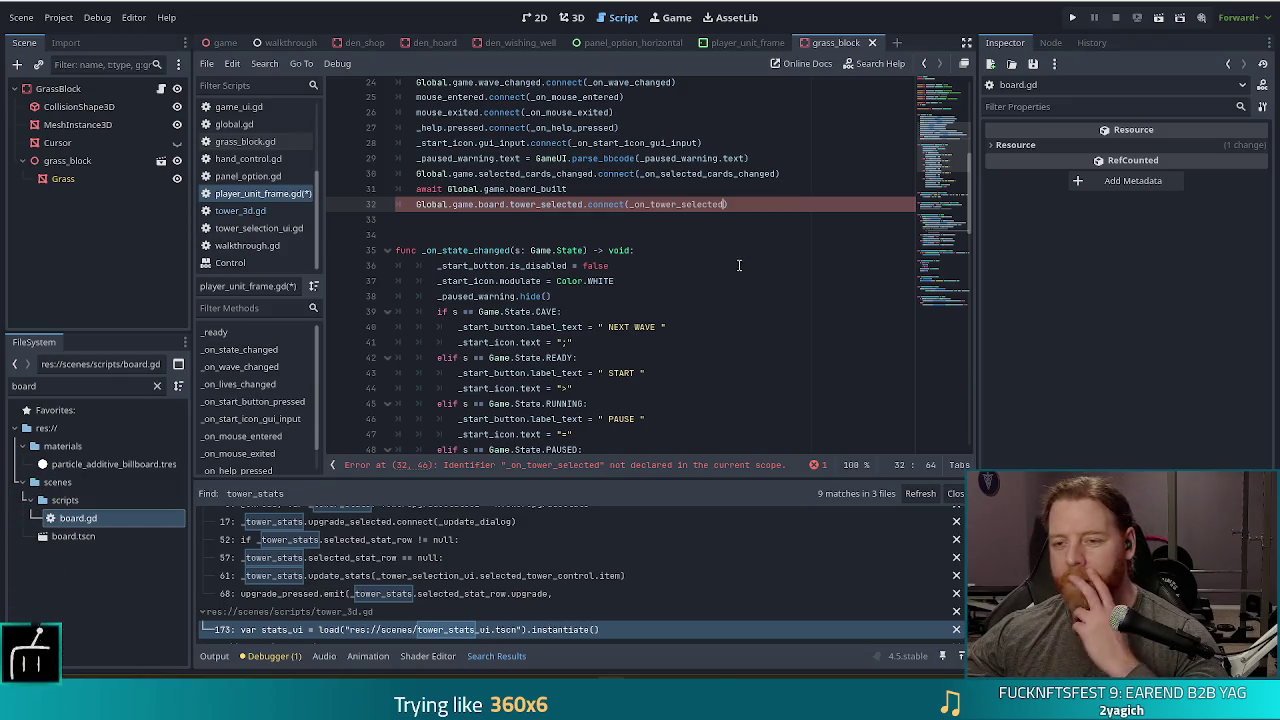
click(942, 355)
click(796, 436)
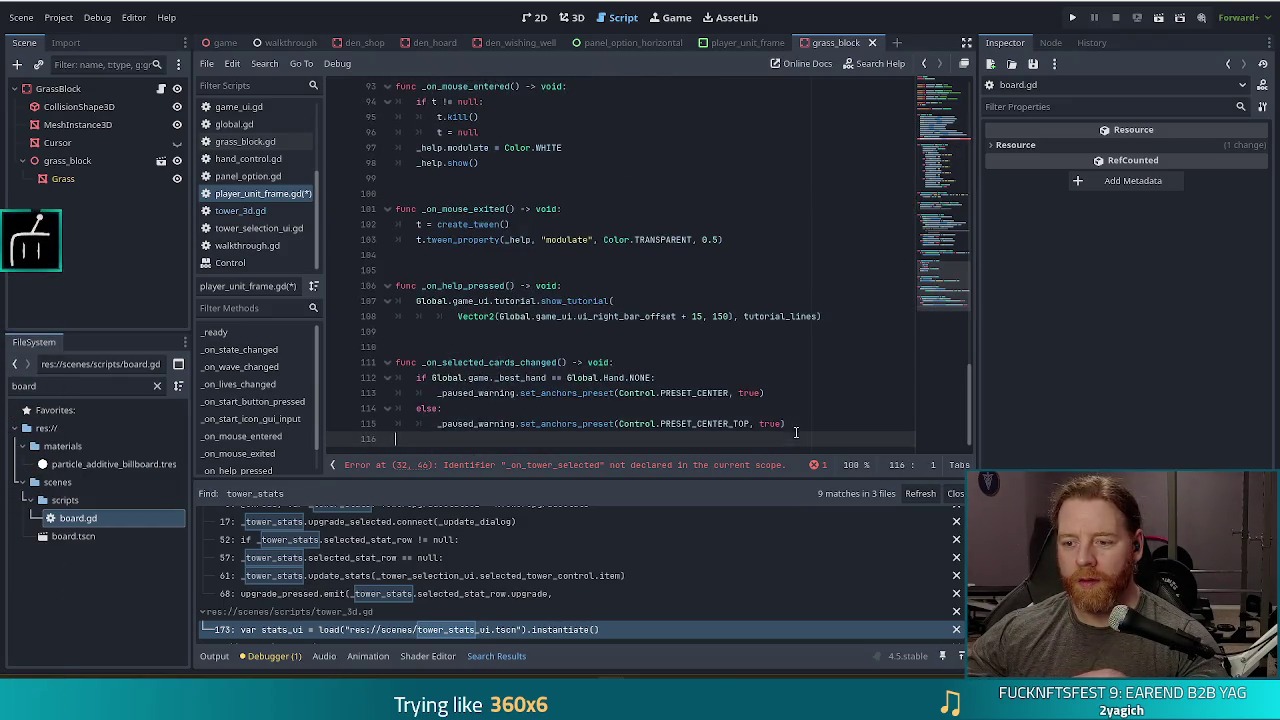
key(Return)
key(Return)
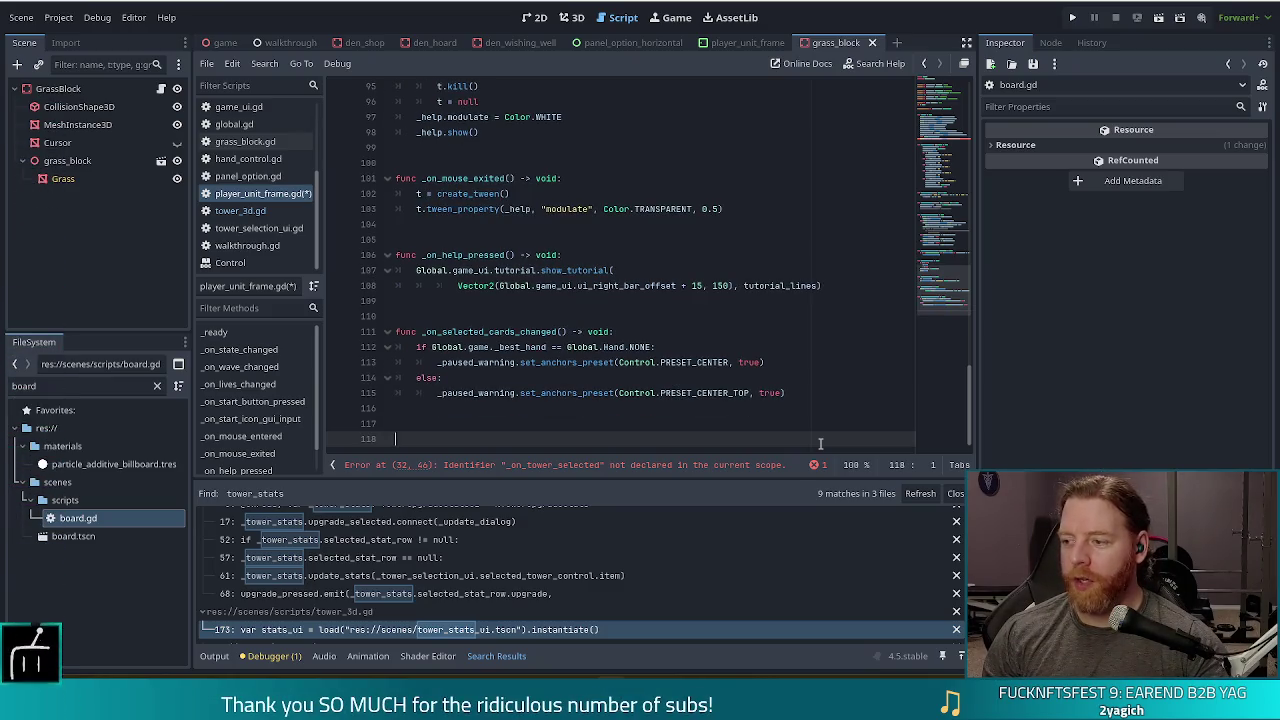
text(func)
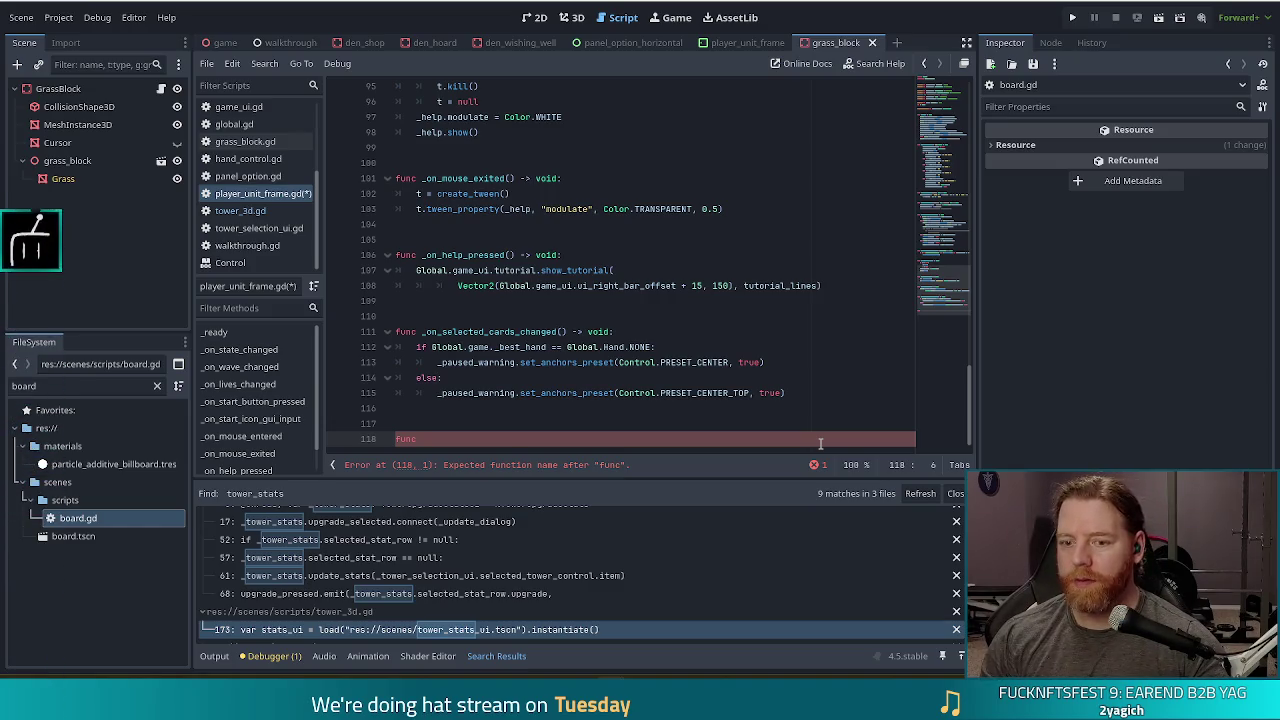
text(_on_tower_selected()
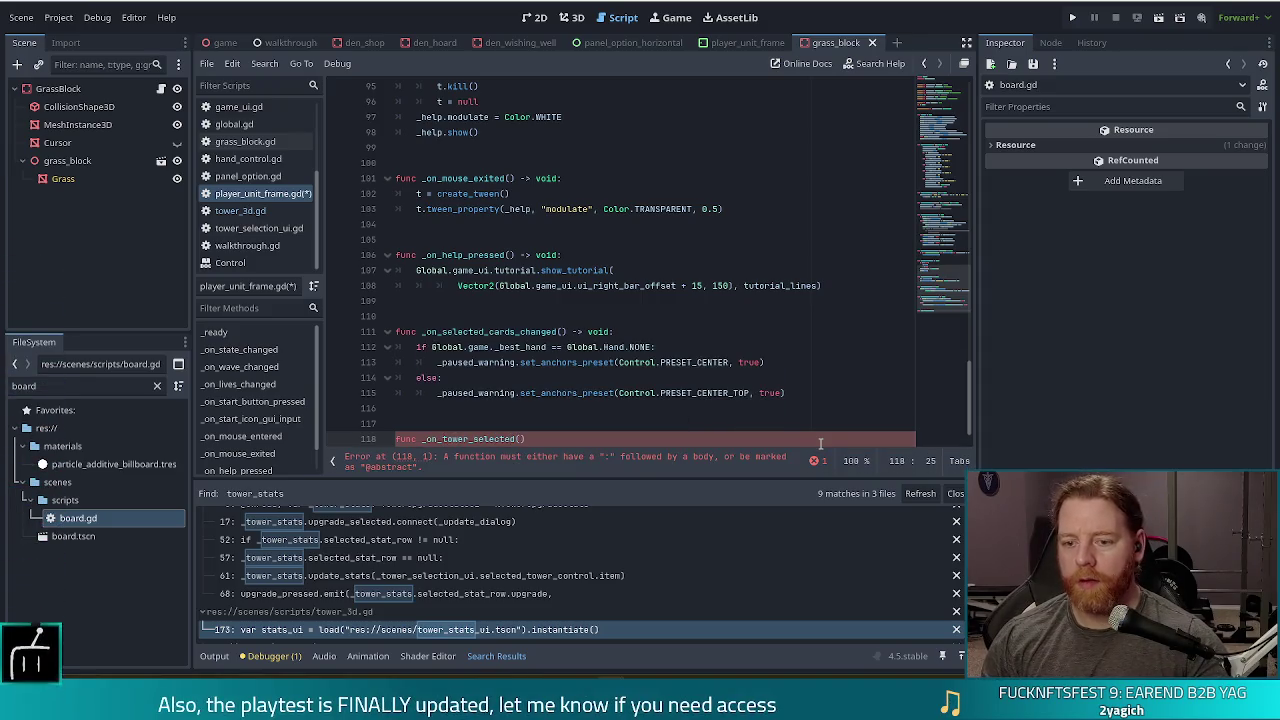
text(tower: Tow)
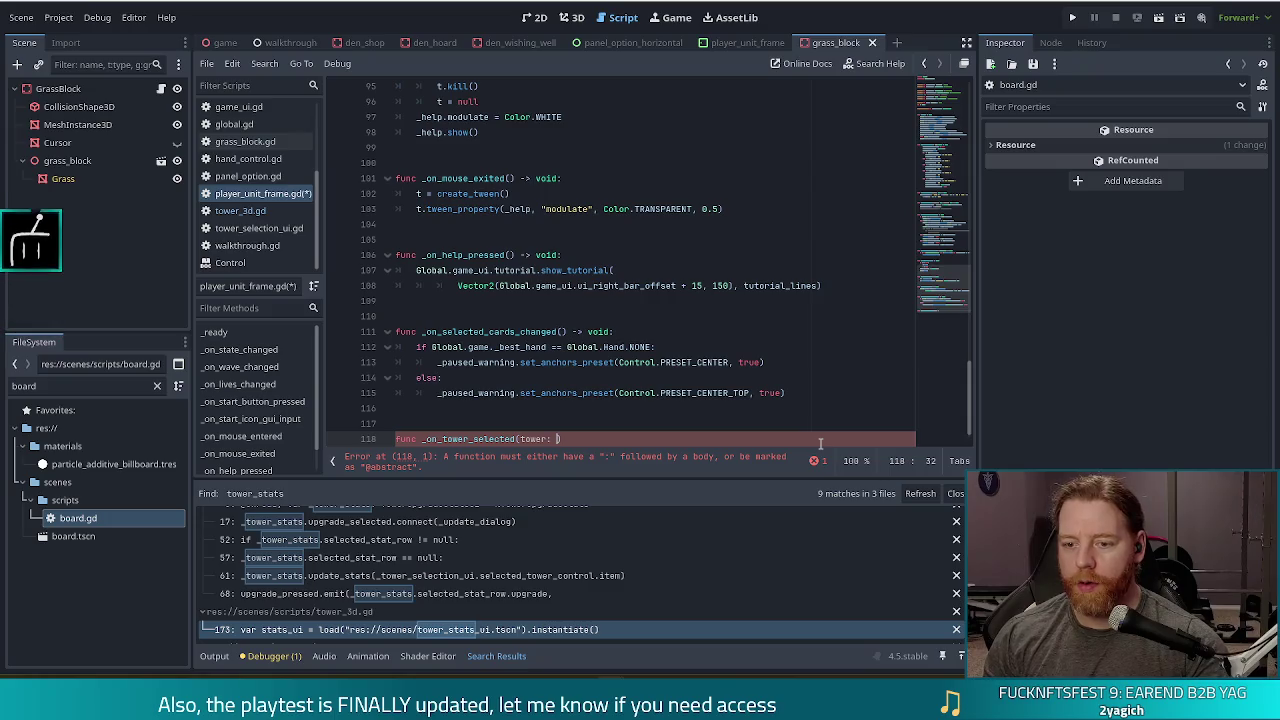
text(er3D)
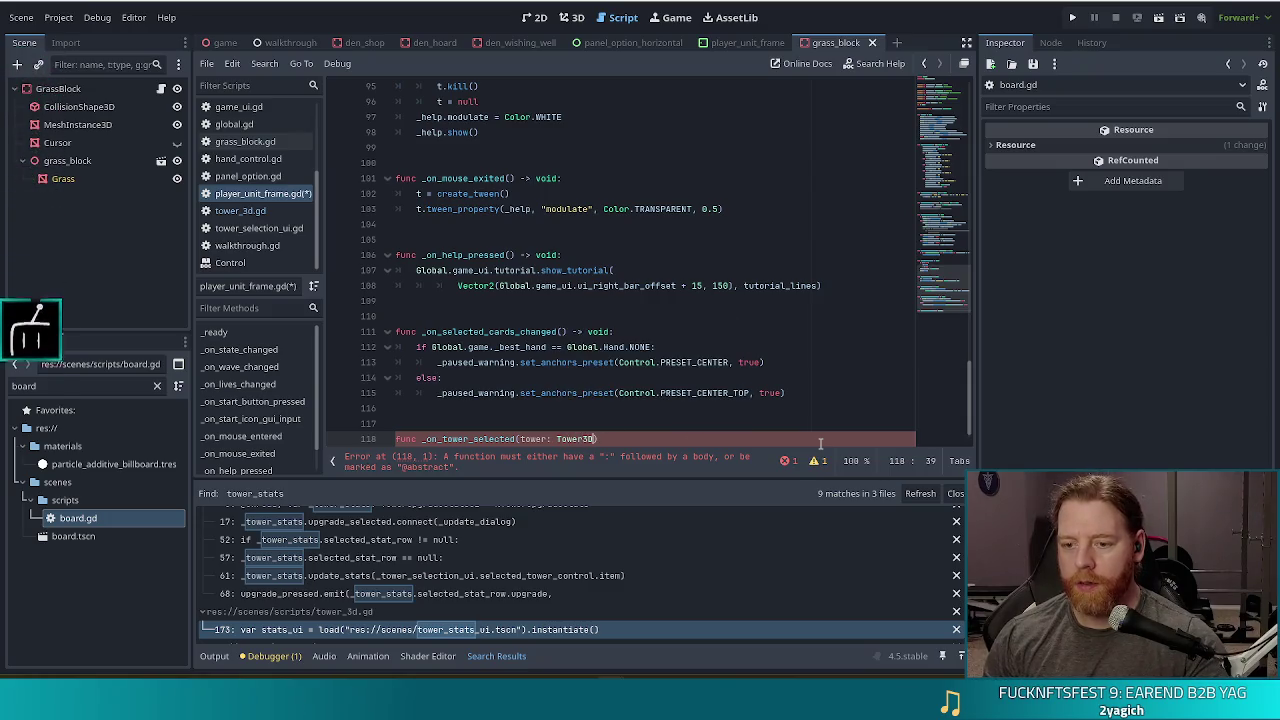
text() -> void:)
key(Return)
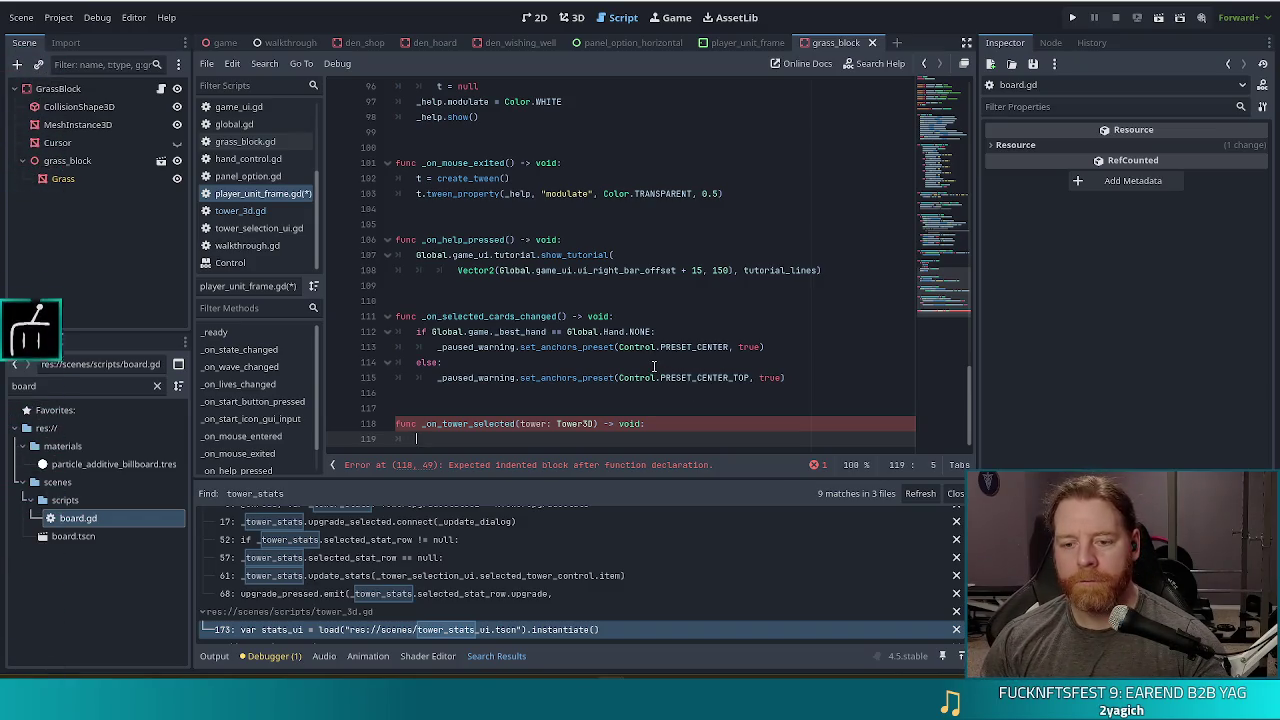
Step: Replace the leftover tower_sele text with pass as the function body
text(tower_sele)
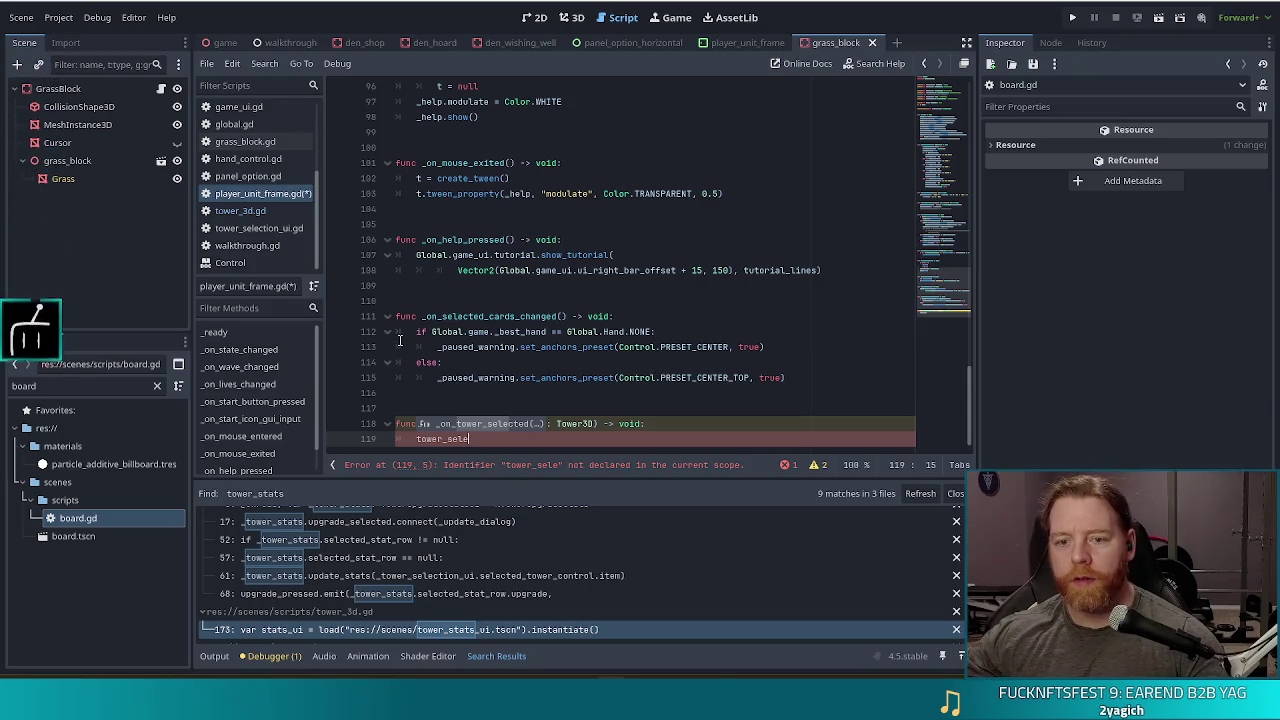
key(Home)
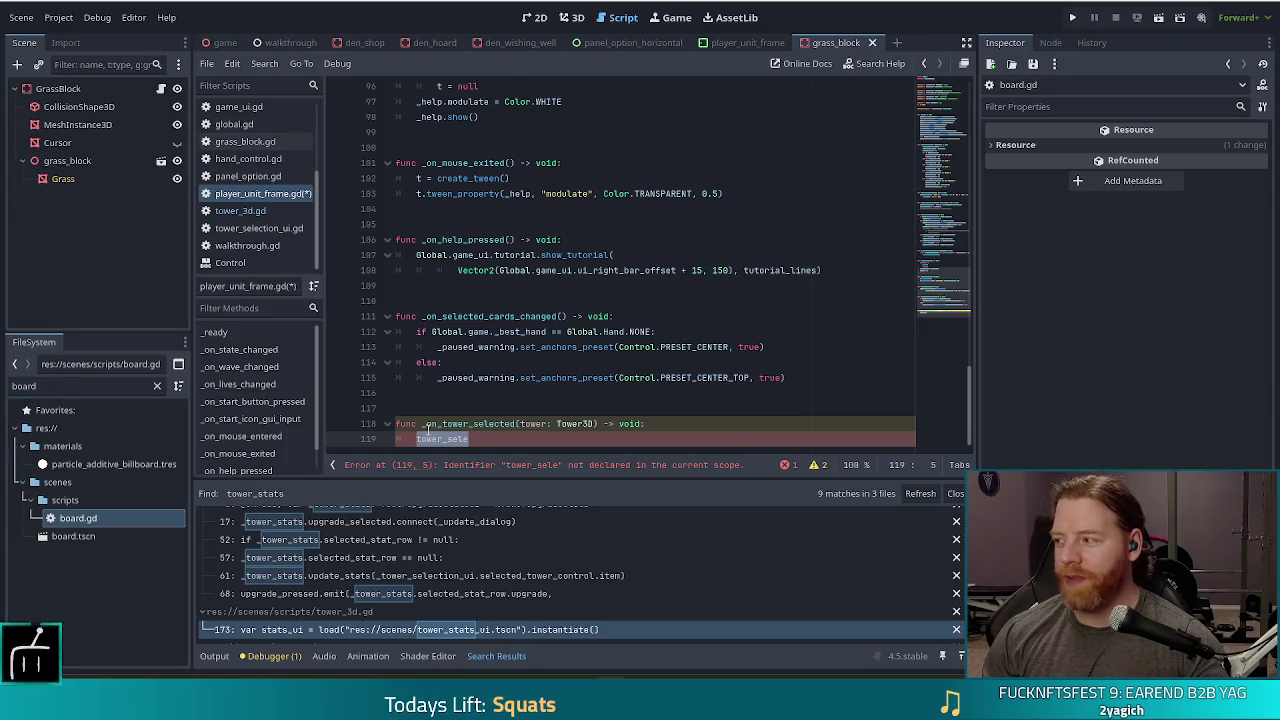
key(BackSpace)
text(pass)
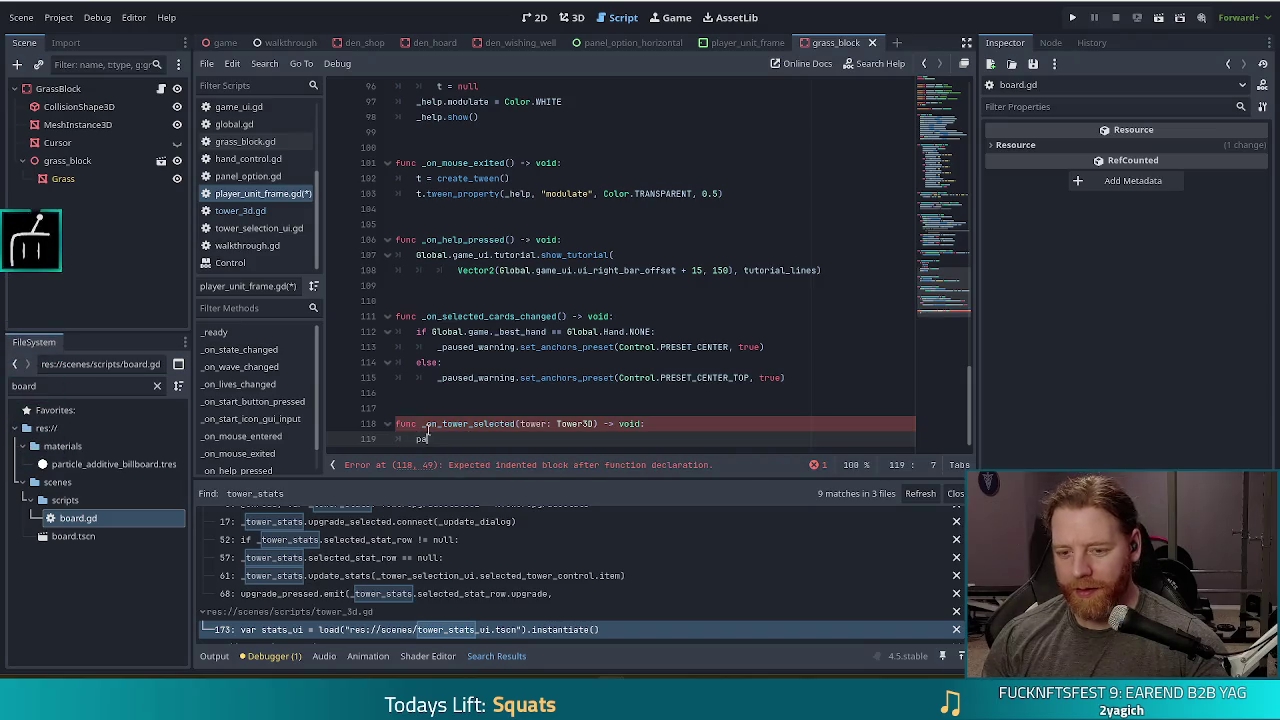
Step: Add a '#TODO need to move pause indicator when towers are selected/deselected' comment, then save
key(Return)
text(#TODO )
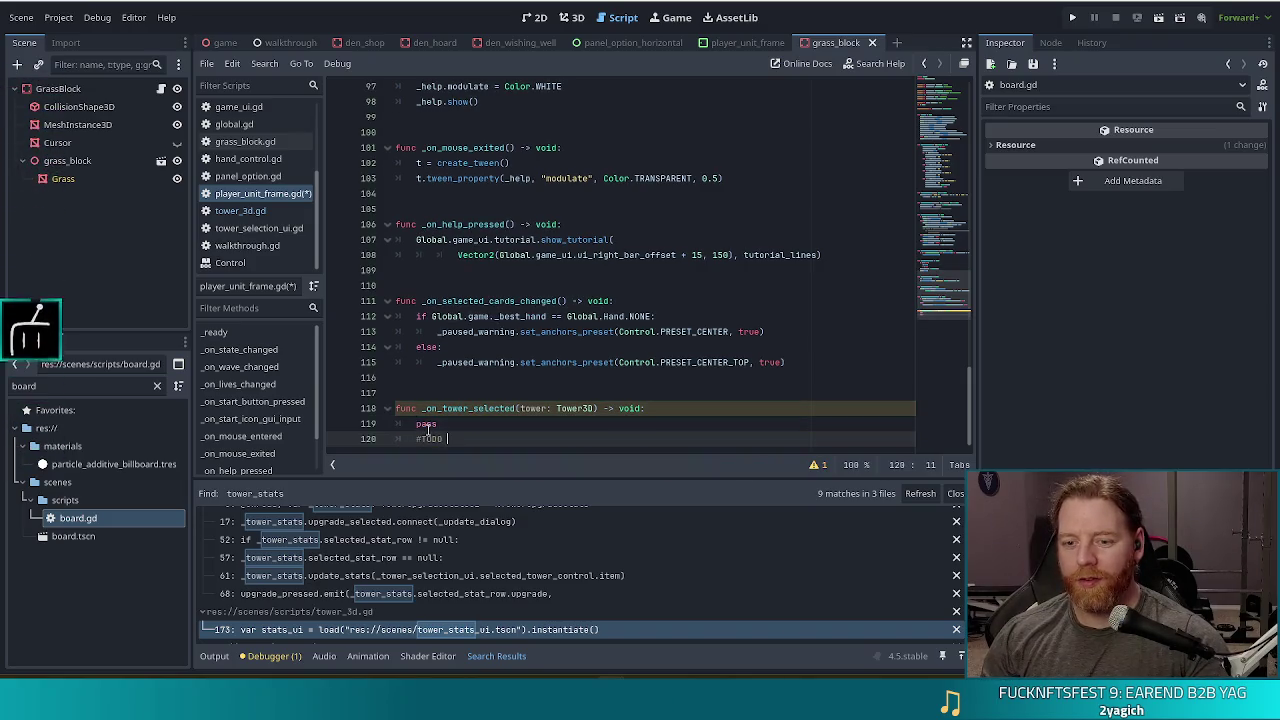
text(need to move )
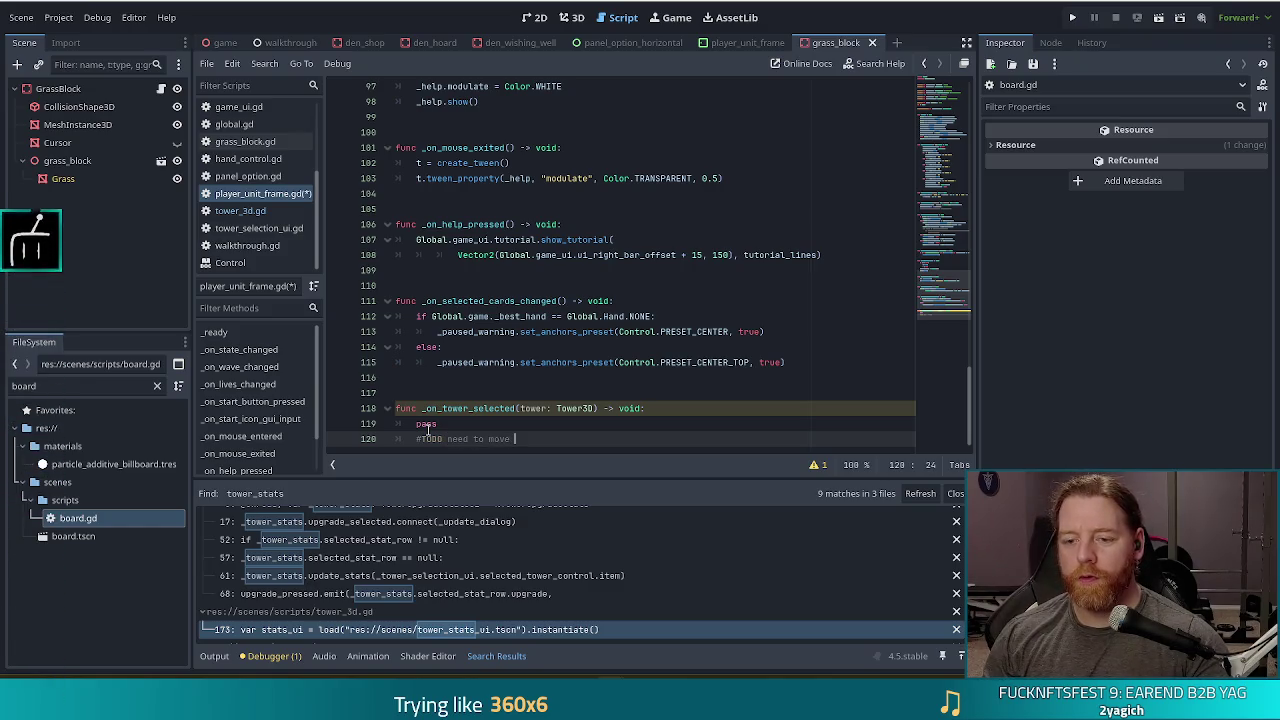
text(pause indicator when towers are selcted)
key(BackSpace)
key(BackSpace)
key(BackSpace)
text(e)
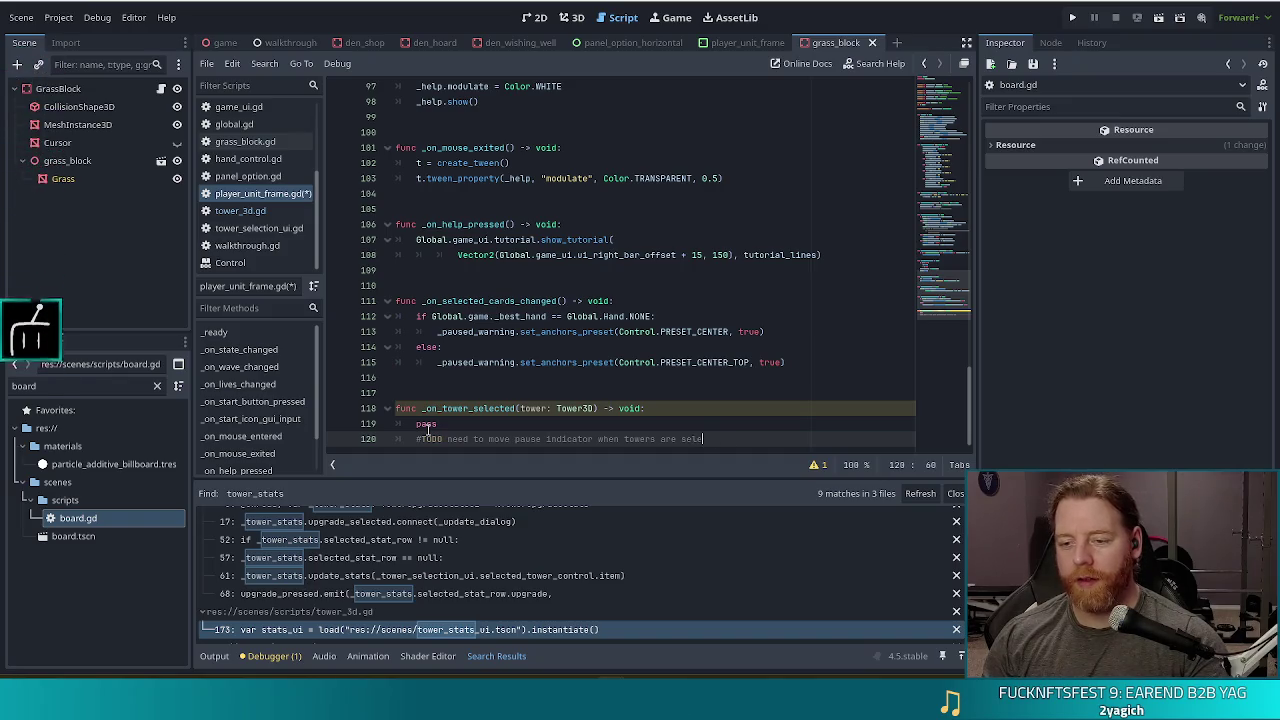
text(cted/deselected)
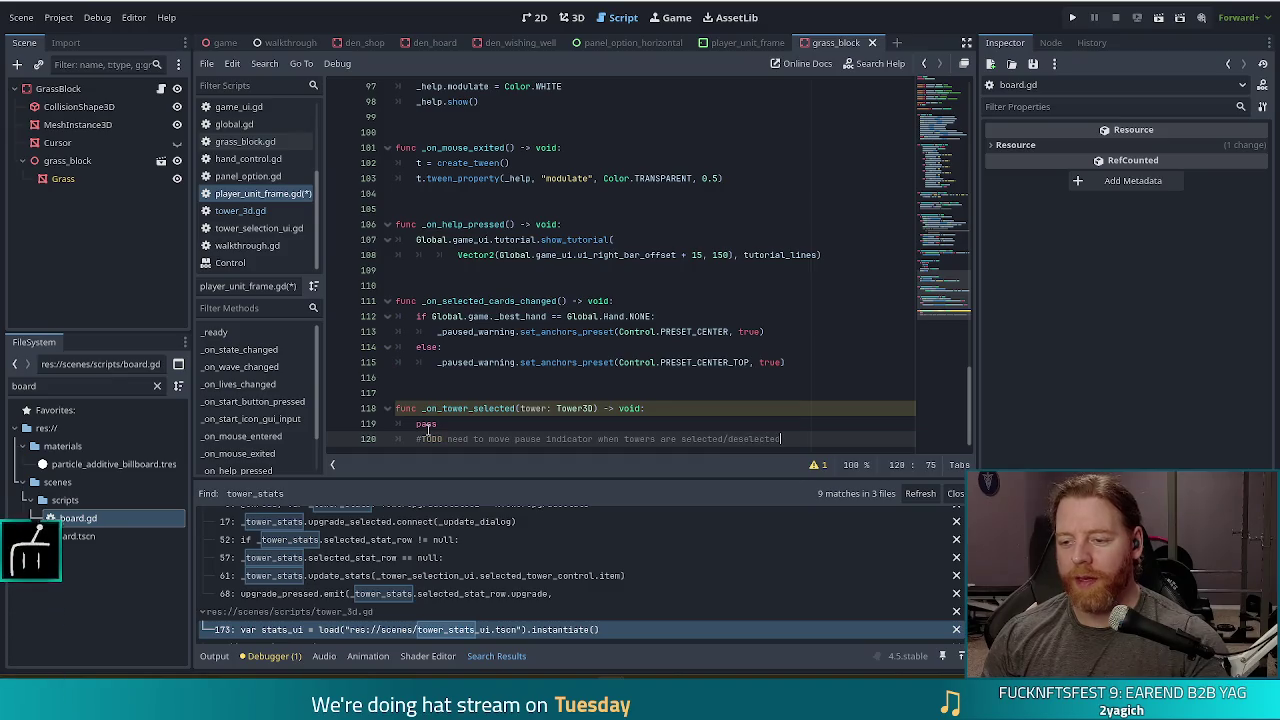
key(ctrl+s)
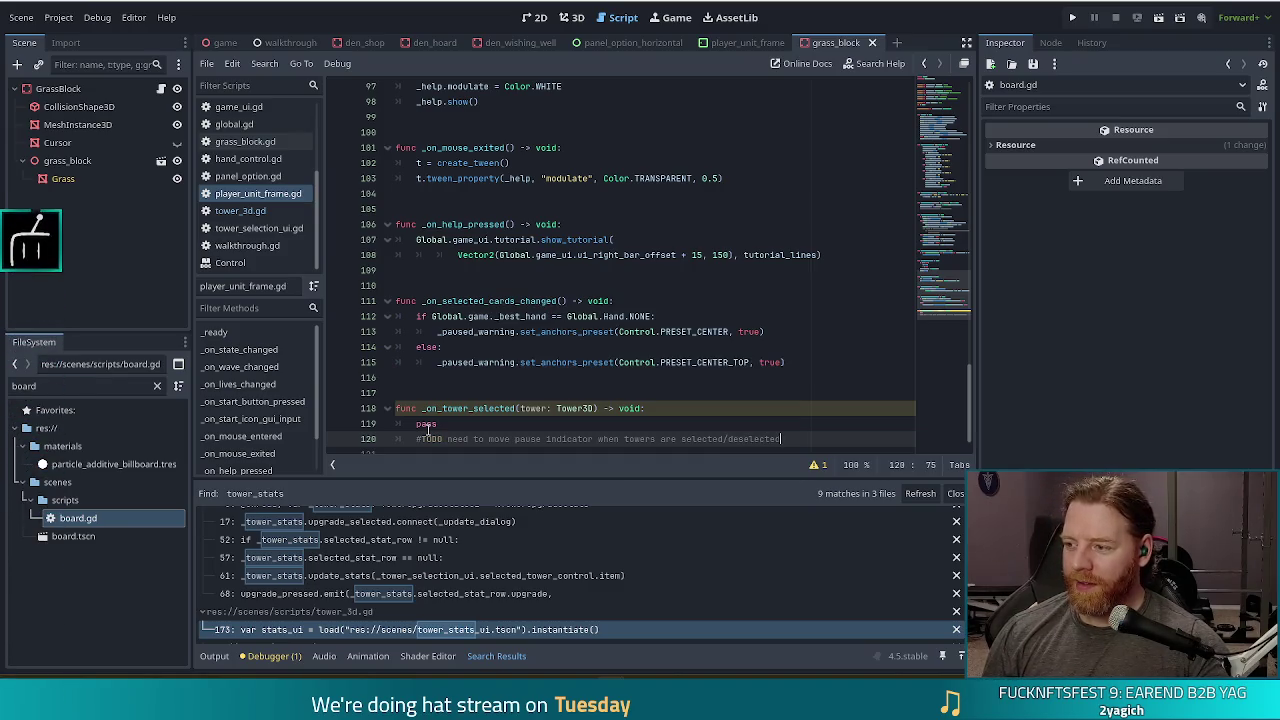